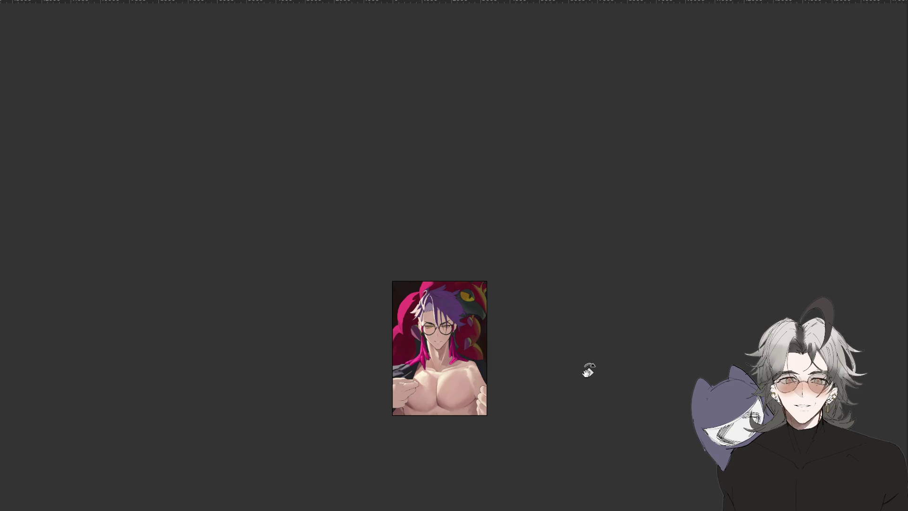
# Zoom in on the portrait, then mirror and rotate the view to check the drawing
pyautogui.scroll(2, 562, 339)
pyautogui.moveTo(579, 364); pyautogui.dragTo(584, 386)
pyautogui.press('h')
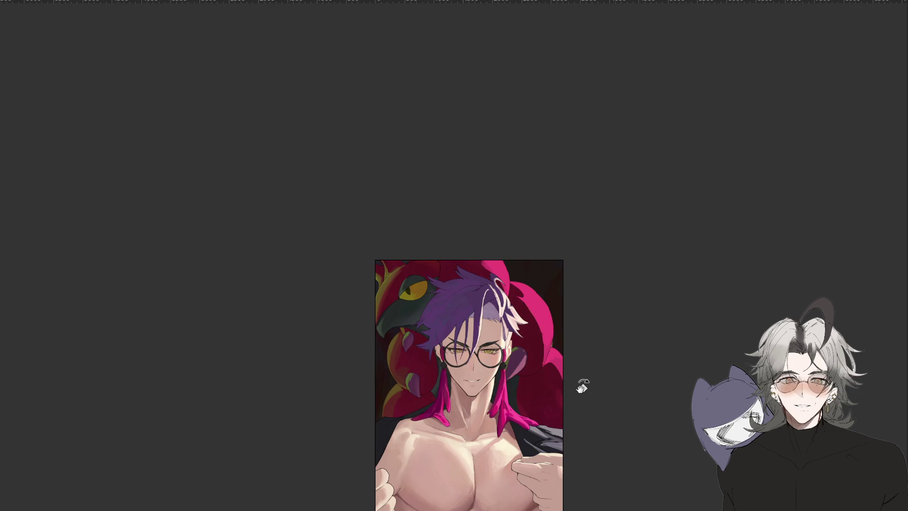
pyautogui.moveTo(520, 415)
pyautogui.mouseDown()
pyautogui.moveTo(586, 509)
pyautogui.moveTo(440, 509)
pyautogui.moveTo(563, 435)
pyautogui.mouseUp()
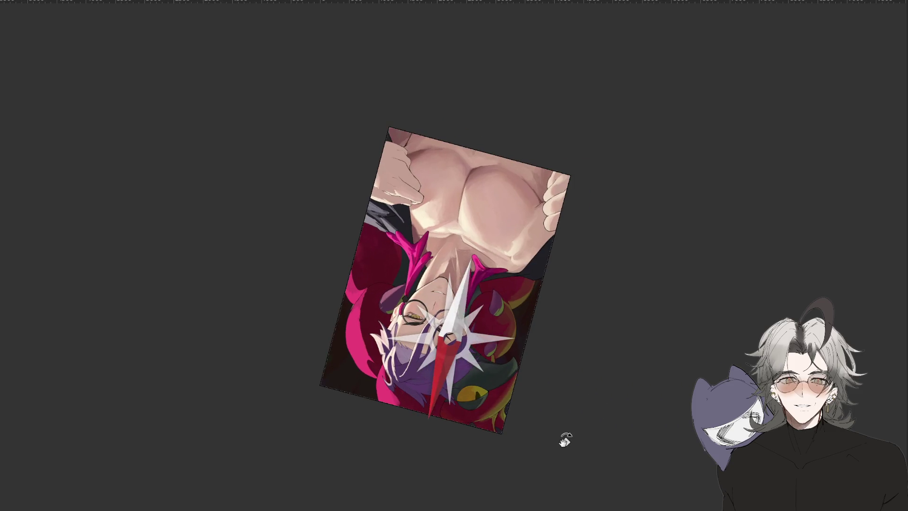
pyautogui.scroll(-3, 560, 433)
pyautogui.scroll(-1, 556, 434)
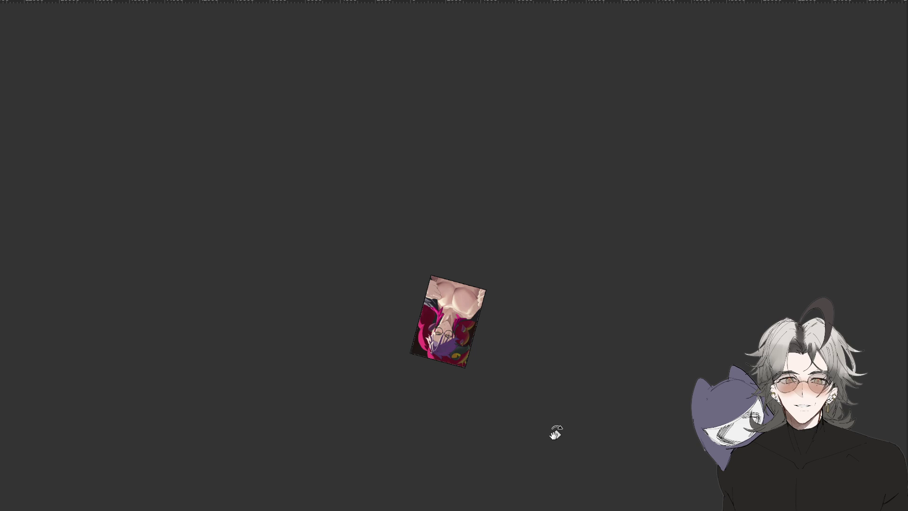
pyautogui.scroll(6, 525, 348)
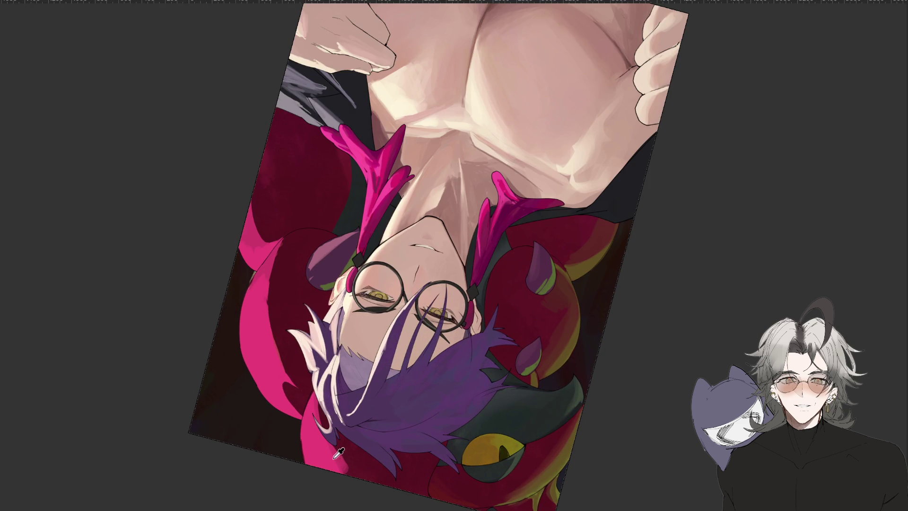
# Lasso the bright pink coil beside the hair and paint over it in darker red
pyautogui.moveTo(283, 240)
pyautogui.mouseDown()
pyautogui.moveTo(273, 315)
pyautogui.moveTo(307, 391)
pyautogui.moveTo(290, 396)
pyautogui.moveTo(213, 290)
pyautogui.moveTo(251, 195)
pyautogui.moveTo(293, 239)
pyautogui.mouseUp()
pyautogui.moveTo(221, 293)
pyautogui.mouseDown()
pyautogui.moveTo(284, 290)
pyautogui.moveTo(233, 441)
pyautogui.moveTo(315, 338)
pyautogui.mouseUp()
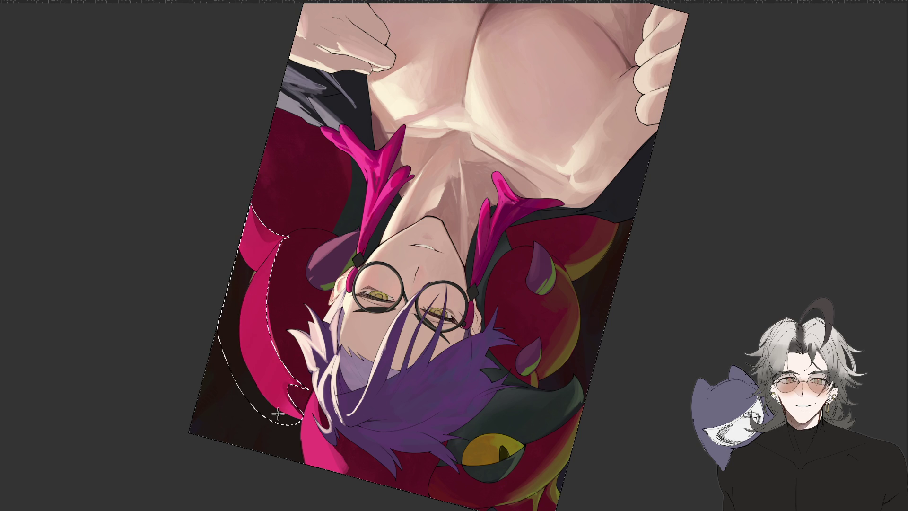
pyautogui.press('m')
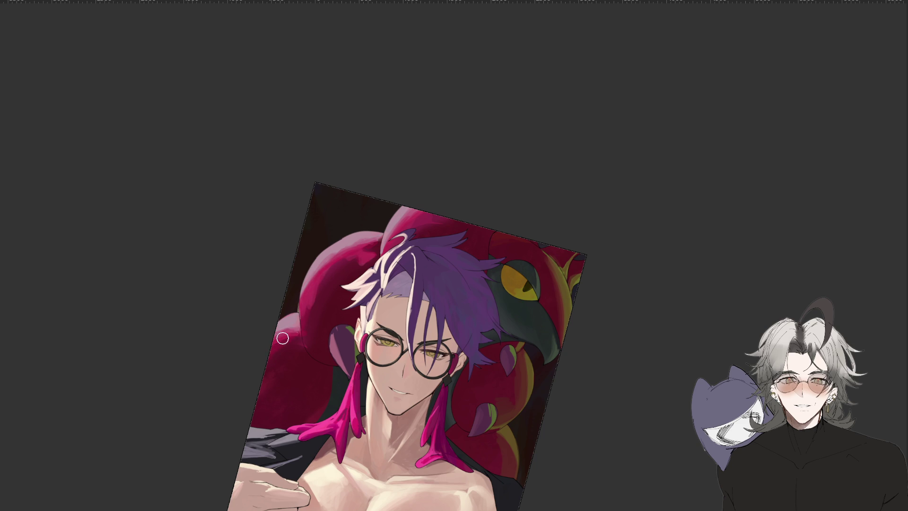
pyautogui.hotkey('ctrl', '-')
pyautogui.hotkey('ctrl', '-')
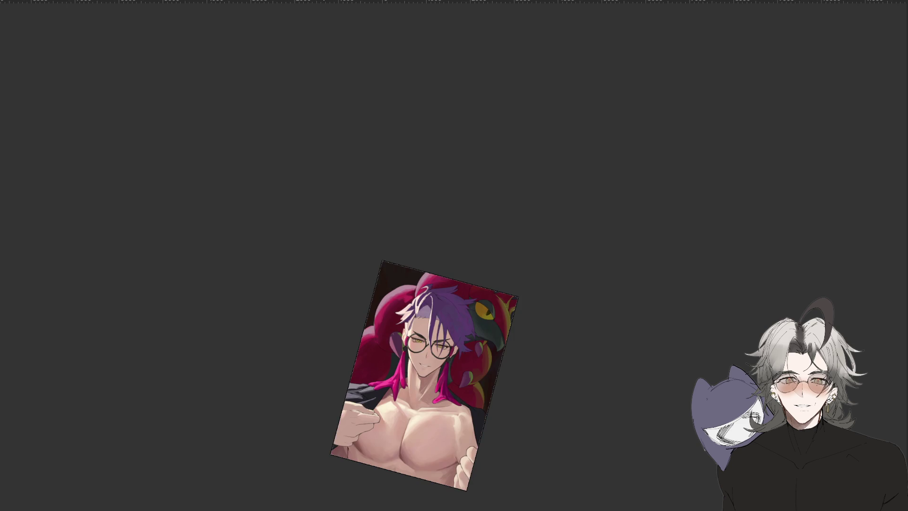
# Rotate the view the other way and zoom back in, ending about 90° turned
pyautogui.press('4')
pyautogui.press('4')
pyautogui.hotkey('ctrl', '+')
pyautogui.hotkey('ctrl', '+')
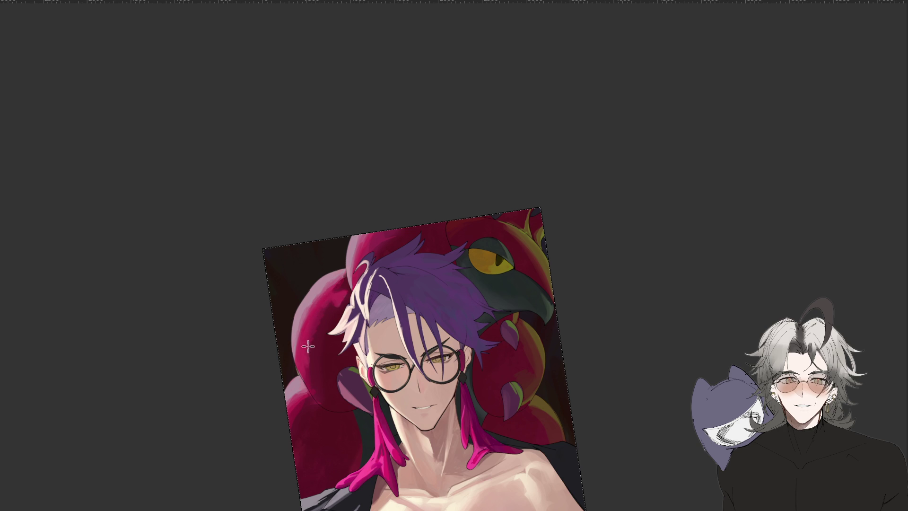
pyautogui.scroll(-5, 309, 361)
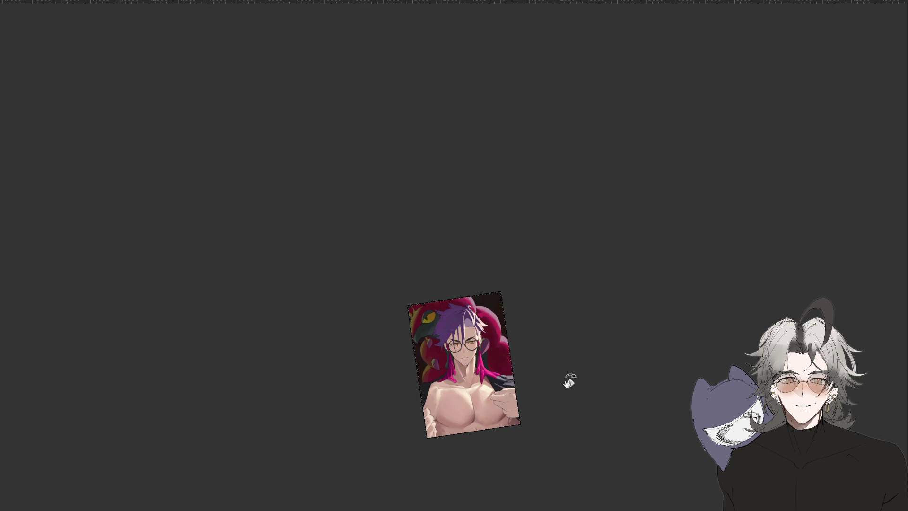
pyautogui.scroll(3, 513, 312)
pyautogui.moveTo(507, 280)
pyautogui.mouseDown()
pyautogui.moveTo(623, 213)
pyautogui.moveTo(475, 198)
pyautogui.mouseUp()
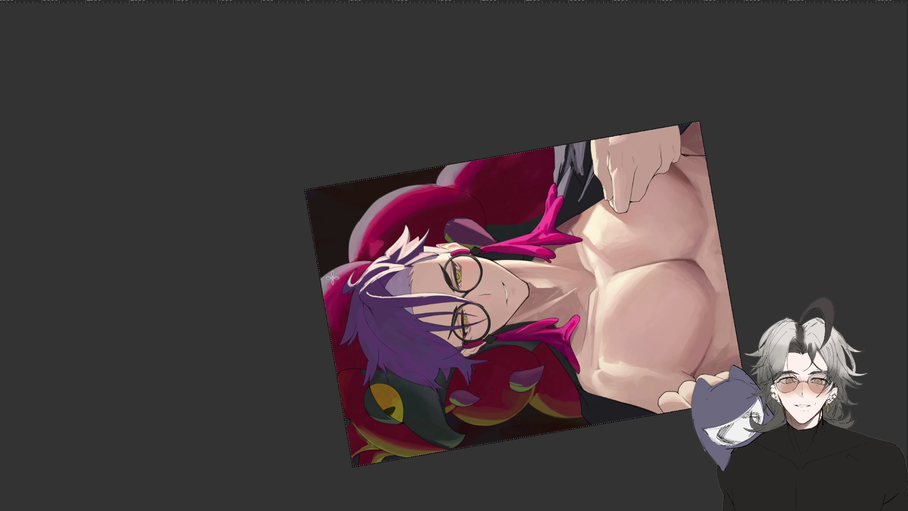
# Rotate the canvas view about 50° and mirror it, then reset it to upright and unflipped
pyautogui.hotkey('ctrl', '-')
pyautogui.hotkey('ctrl', '+')
pyautogui.moveTo(583, 311)
pyautogui.mouseDown()
pyautogui.moveTo(565, 331)
pyautogui.moveTo(560, 381)
pyautogui.moveTo(476, 443)
pyautogui.mouseUp()
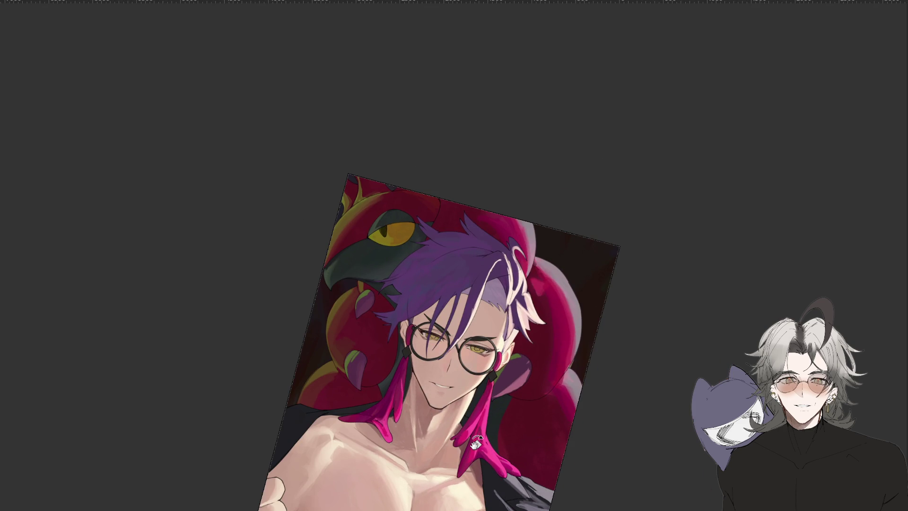
pyautogui.hotkey('ctrl', '-')
pyautogui.hotkey('ctrl', '-')
pyautogui.press('m')
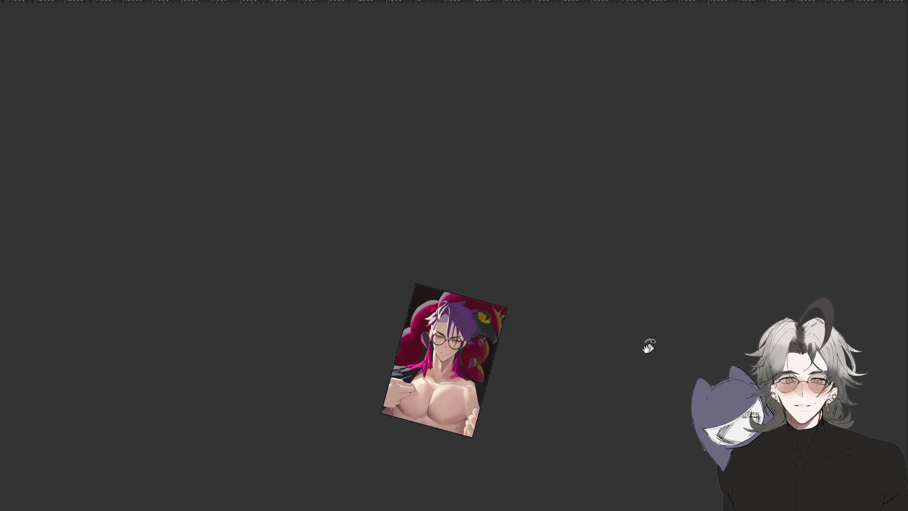
pyautogui.moveTo(643, 360); pyautogui.dragTo(648, 330)
pyautogui.hotkey('ctrl', '-')
pyautogui.hotkey('ctrl', '-')
pyautogui.hotkey('ctrl', '+')
pyautogui.hotkey('ctrl', '+')
pyautogui.hotkey('ctrl', '+')
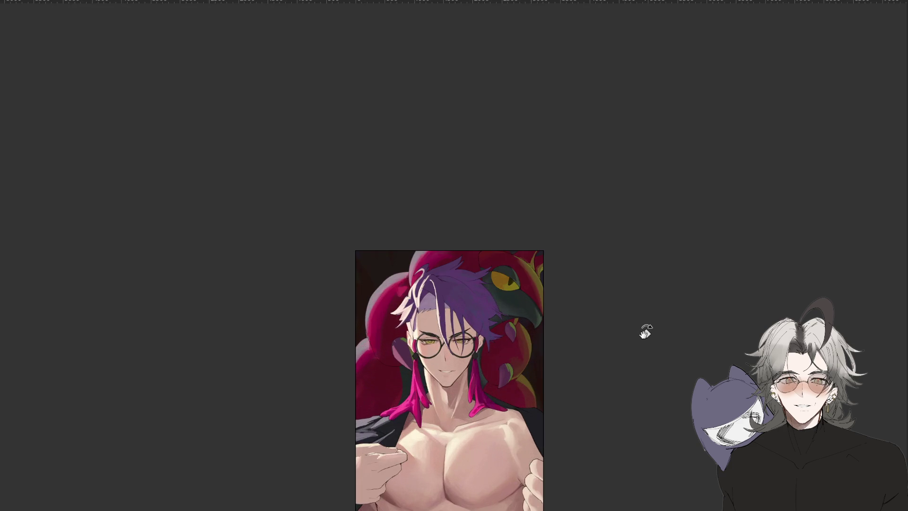
pyautogui.press('m')
pyautogui.moveTo(611, 418)
pyautogui.mouseDown()
pyautogui.moveTo(634, 361)
pyautogui.moveTo(657, 360)
pyautogui.moveTo(560, 432)
pyautogui.moveTo(449, 493)
pyautogui.mouseUp()
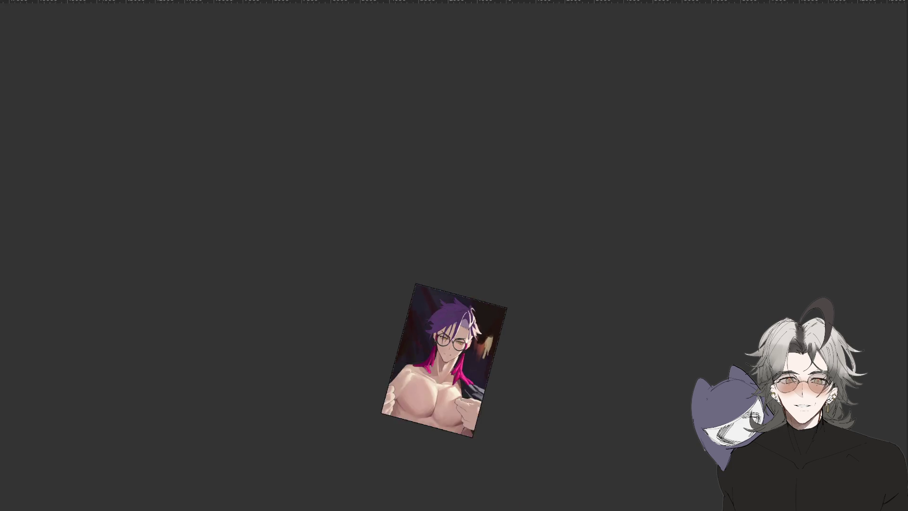
pyautogui.hotkey('ctrl', '0')
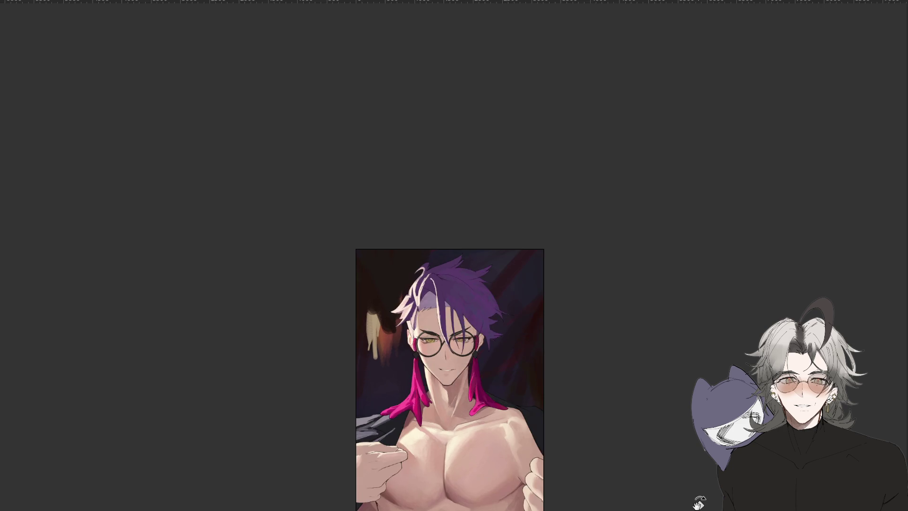
pyautogui.hotkey('ctrl', '+')
pyautogui.hotkey('ctrl', '+')
pyautogui.hotkey('ctrl', '+')
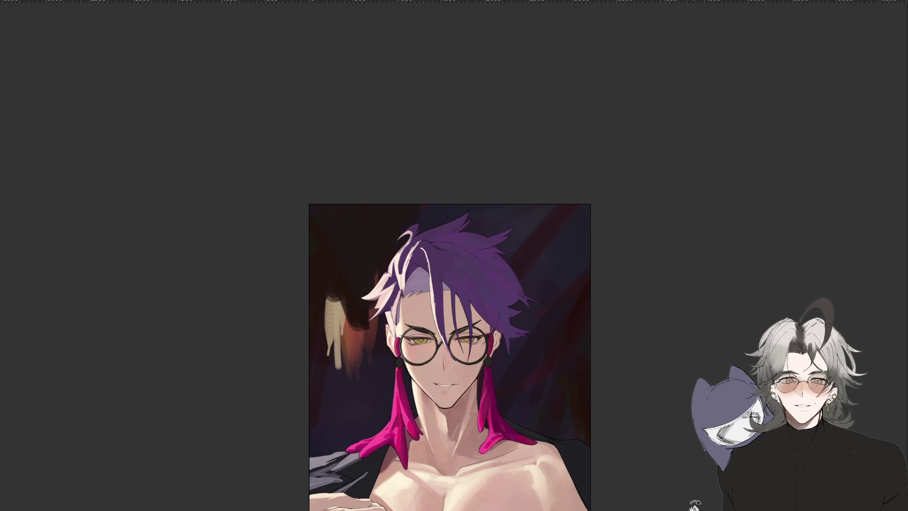
pyautogui.hotkey('ctrl', '0')
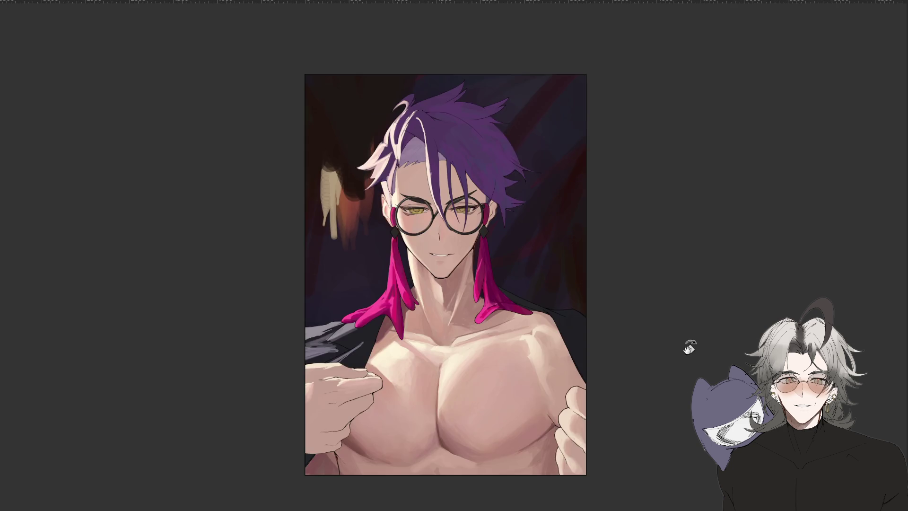
pyautogui.press('m')
pyautogui.moveTo(418, 490); pyautogui.dragTo(559, 375)
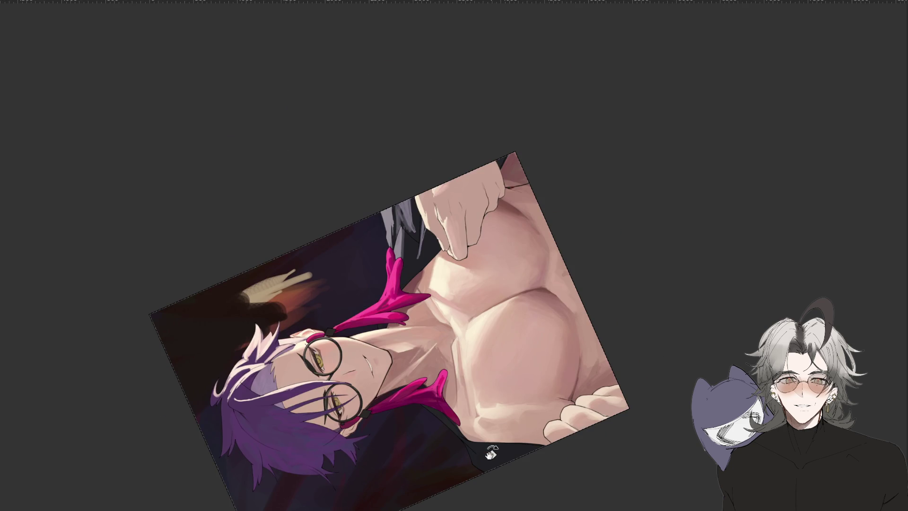
pyautogui.press('5')
pyautogui.press('m')
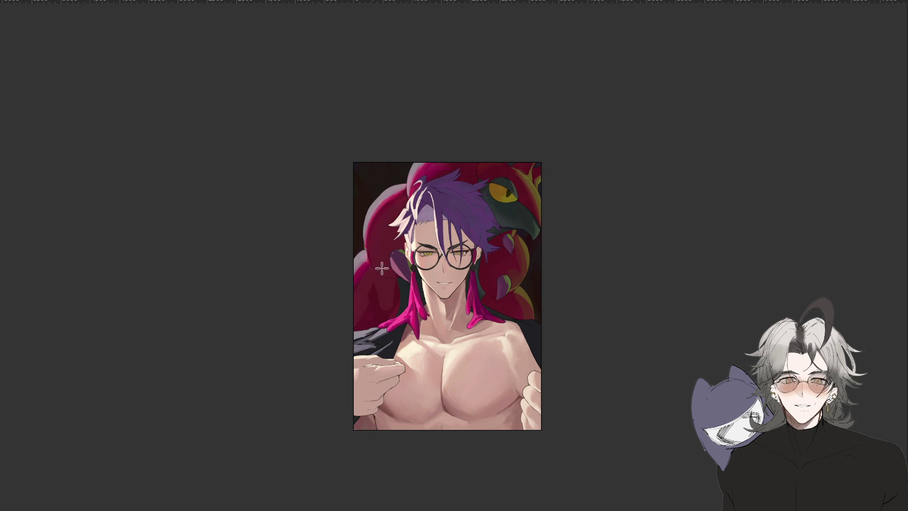
# Undo the last change and repaint the red background left and right of the face
pyautogui.hotkey('ctrl', 'z')
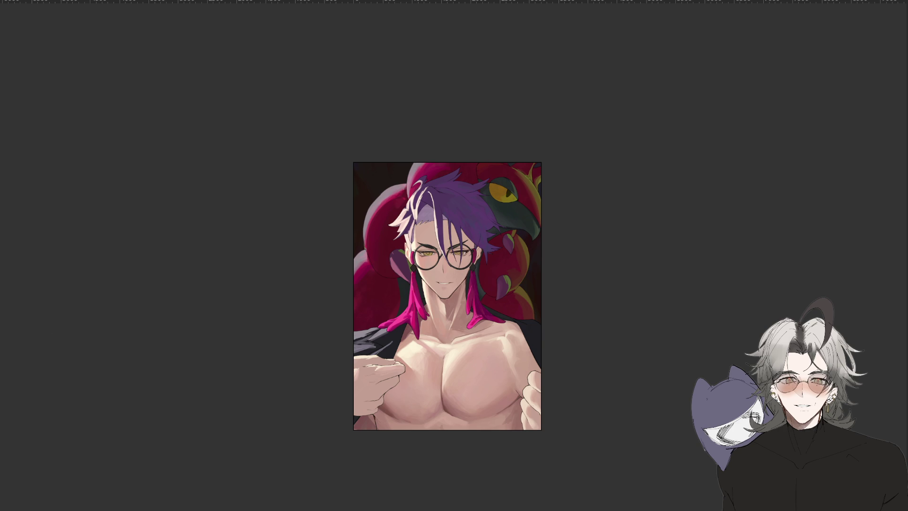
pyautogui.moveTo(364, 291)
pyautogui.mouseDown()
pyautogui.moveTo(362, 300)
pyautogui.moveTo(391, 303)
pyautogui.moveTo(380, 217)
pyautogui.moveTo(411, 273)
pyautogui.mouseUp()
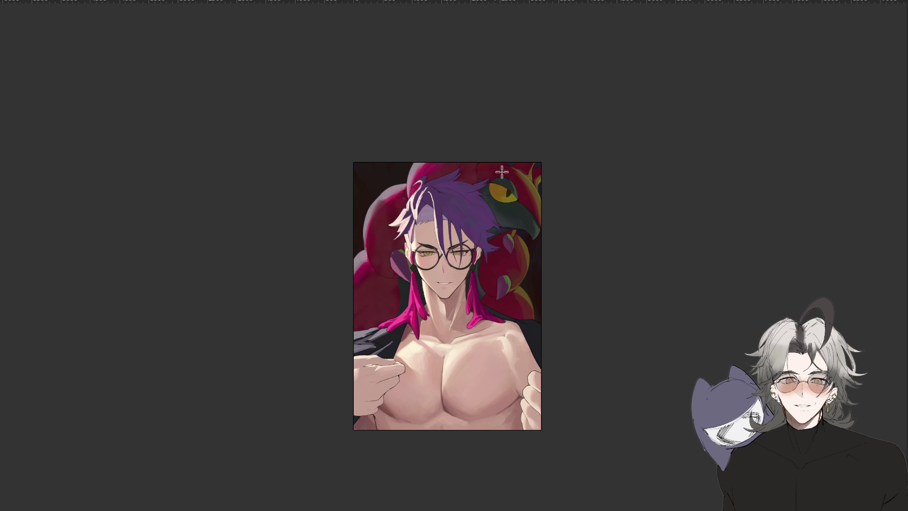
pyautogui.moveTo(501, 249); pyautogui.dragTo(492, 292)
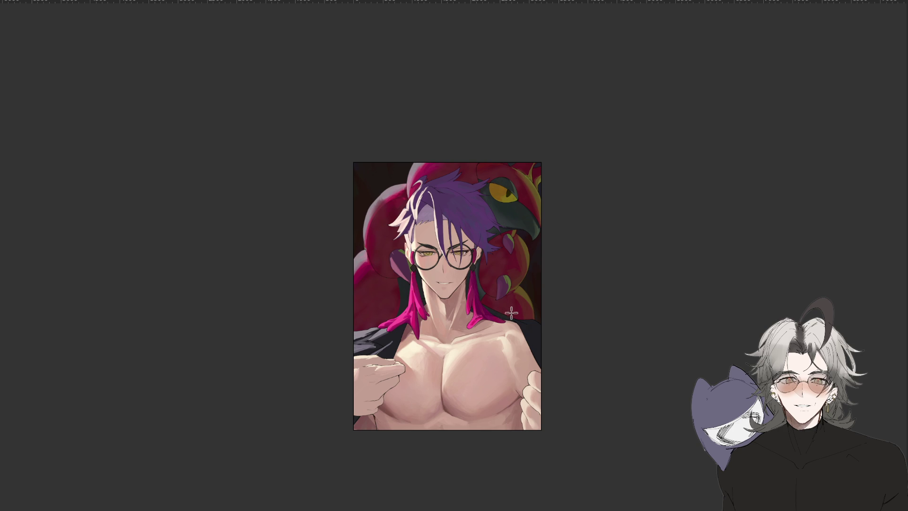
# Lasso along the left edge of the hair, then zoom out to see the portrait
pyautogui.scroll(-4, 477, 225)
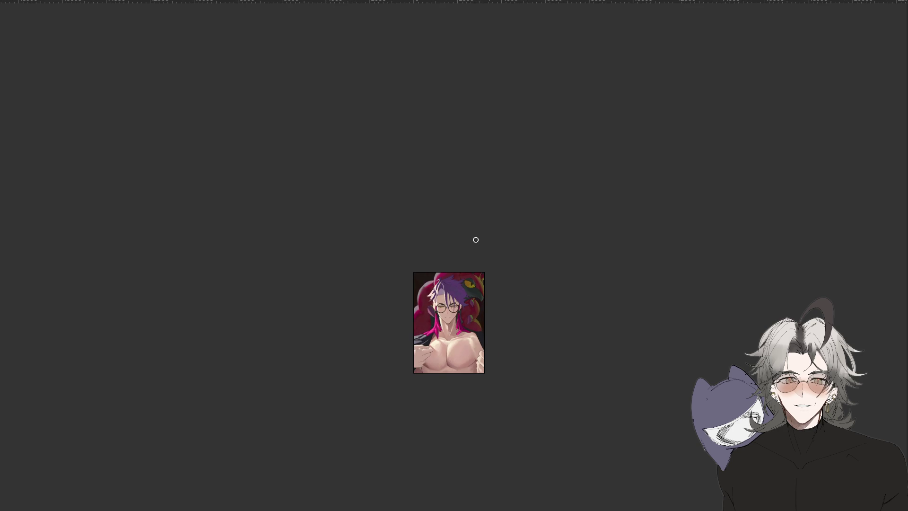
pyautogui.scroll(4, 485, 243)
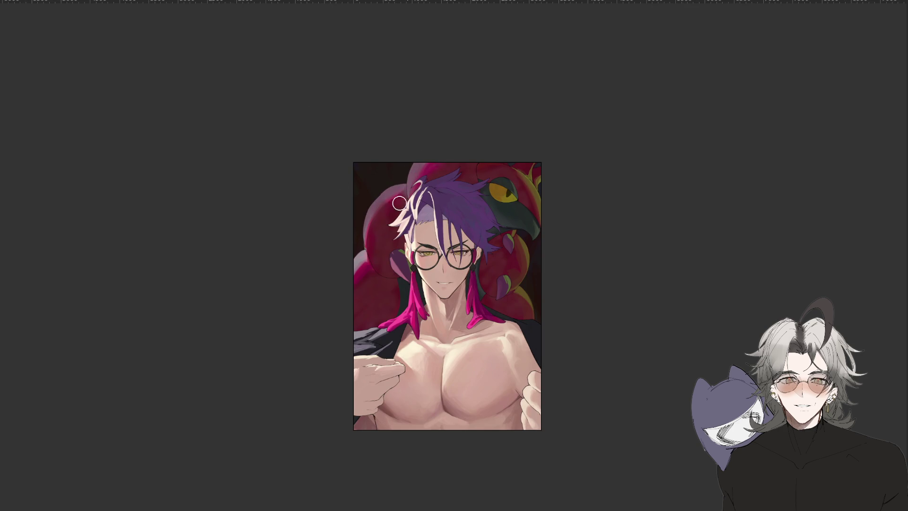
pyautogui.scroll(-4, 400, 211)
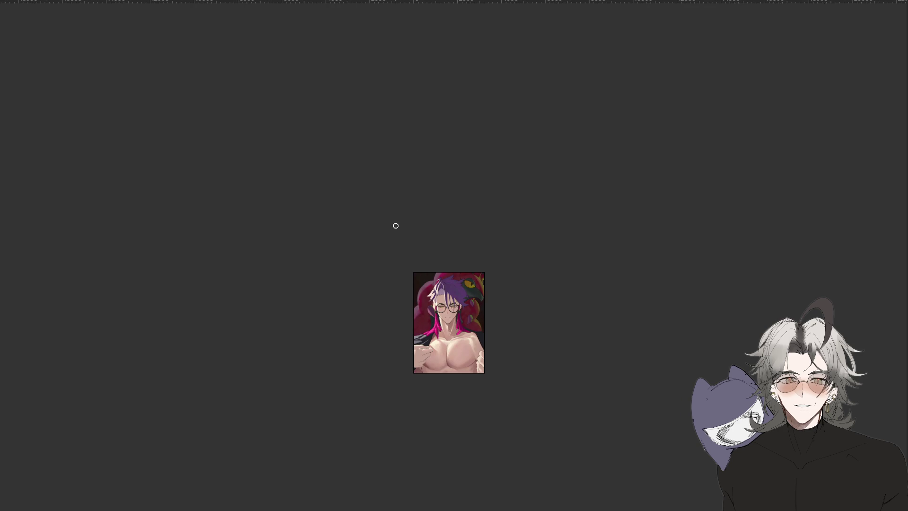
pyautogui.scroll(4, 441, 254)
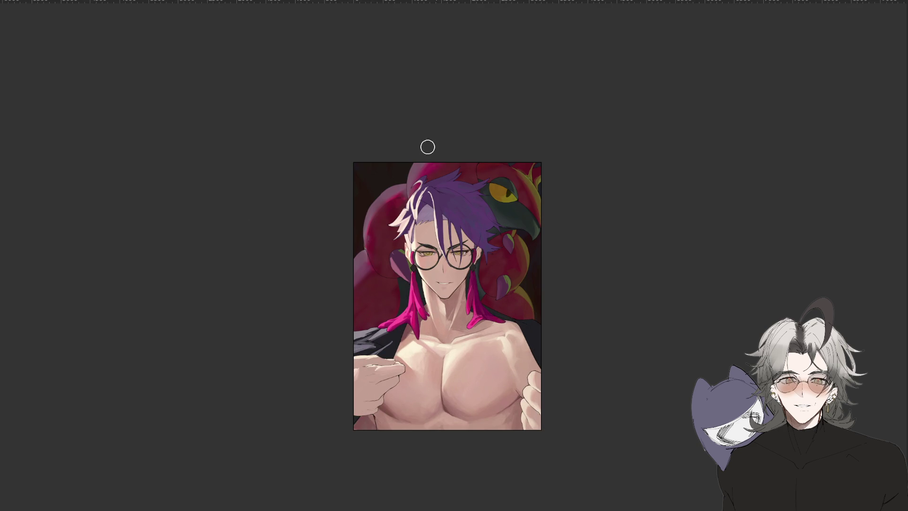
pyautogui.moveTo(425, 167)
pyautogui.mouseDown()
pyautogui.moveTo(409, 215)
pyautogui.moveTo(426, 164)
pyautogui.moveTo(409, 203)
pyautogui.moveTo(392, 214)
pyautogui.moveTo(371, 189)
pyautogui.moveTo(391, 202)
pyautogui.moveTo(357, 265)
pyautogui.moveTo(372, 258)
pyautogui.moveTo(355, 259)
pyautogui.moveTo(365, 300)
pyautogui.mouseUp()
pyautogui.hotkey('ctrl', '-')
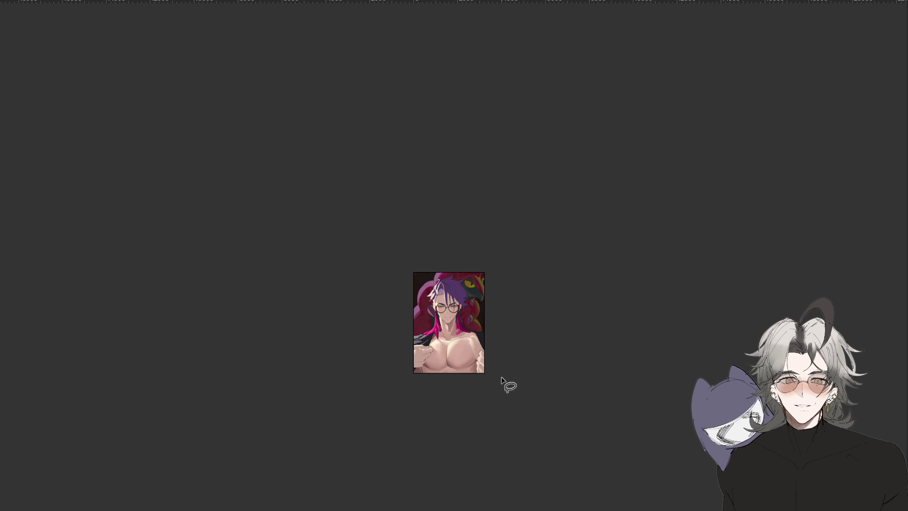
pyautogui.moveTo(353, 454)
pyautogui.mouseDown()
pyautogui.moveTo(478, 464)
pyautogui.moveTo(561, 379)
pyautogui.moveTo(294, 316)
pyautogui.mouseUp()
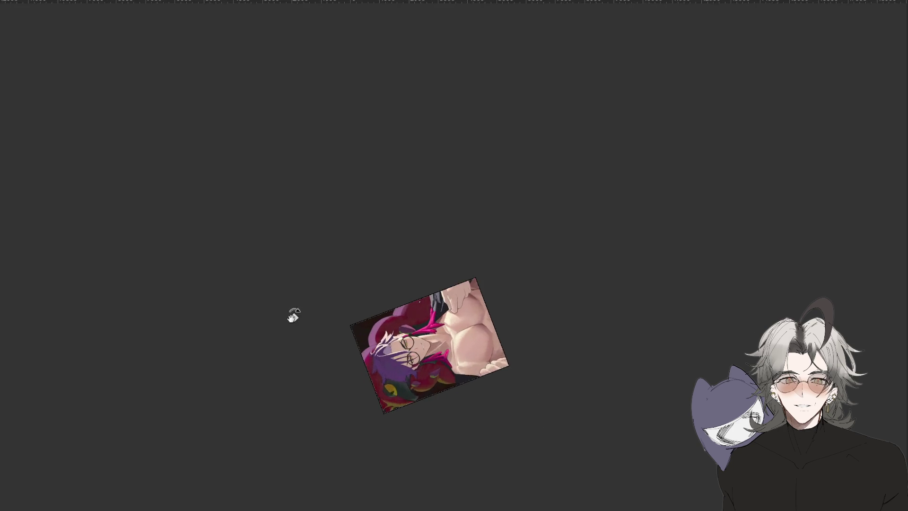
pyautogui.hotkey('ctrl', '+')
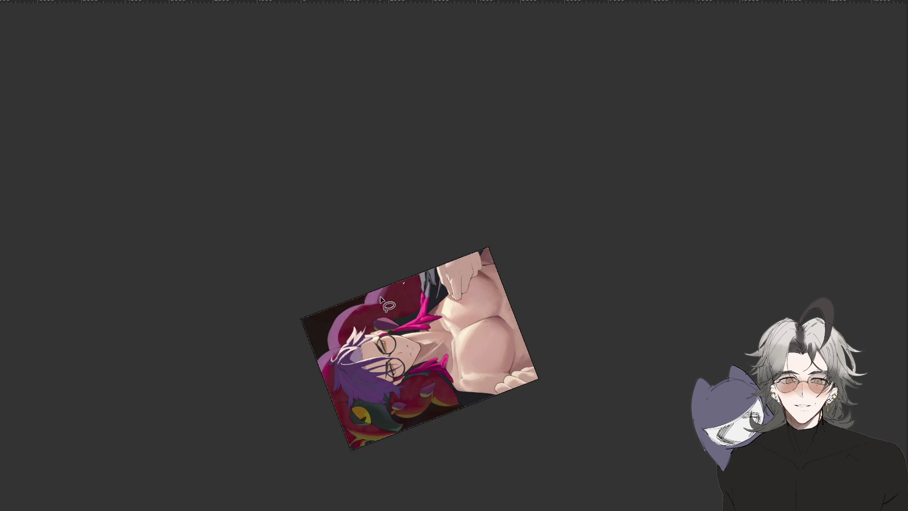
pyautogui.moveTo(358, 304); pyautogui.dragTo(399, 278)
pyautogui.hotkey('ctrl', '-')
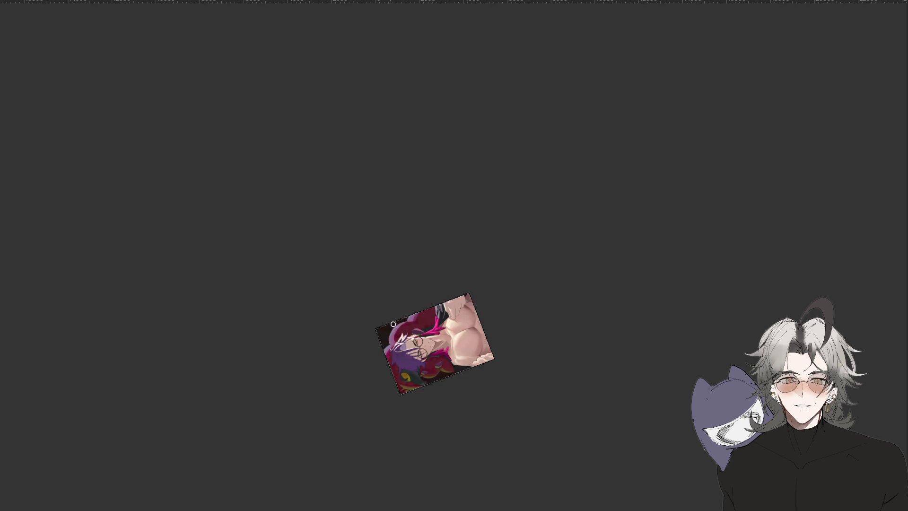
pyautogui.moveTo(520, 450)
pyautogui.mouseDown()
pyautogui.moveTo(539, 478)
pyautogui.moveTo(468, 339)
pyautogui.mouseUp()
pyautogui.hotkey('ctrl', '+')
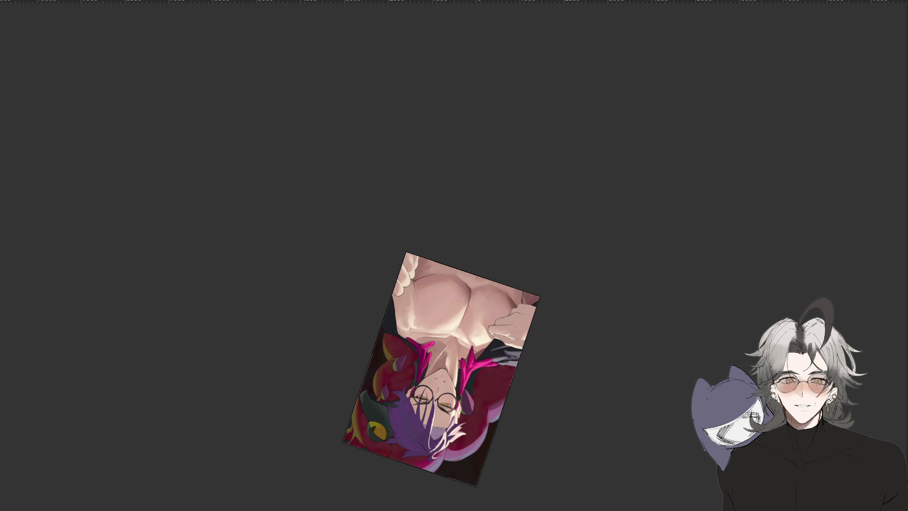
pyautogui.scroll(2, 509, 334)
pyautogui.moveTo(494, 419); pyautogui.dragTo(507, 368)
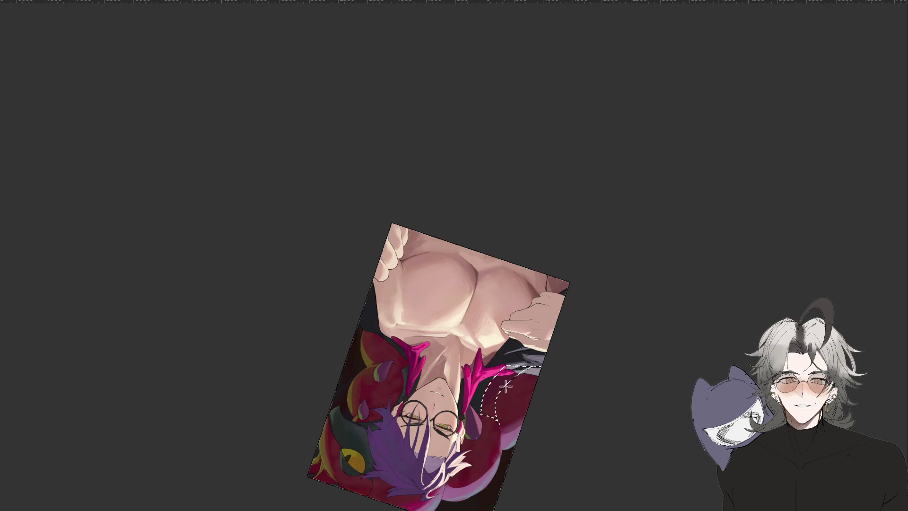
pyautogui.scroll(-2, 506, 425)
pyautogui.moveTo(539, 488); pyautogui.dragTo(547, 340)
pyautogui.scroll(2, 547, 340)
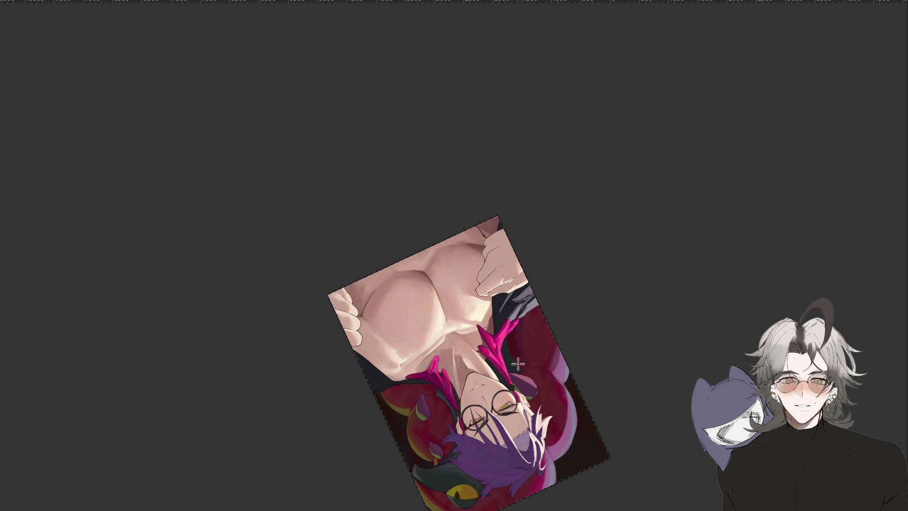
pyautogui.moveTo(515, 379)
pyautogui.mouseDown()
pyautogui.moveTo(536, 215)
pyautogui.moveTo(507, 279)
pyautogui.mouseUp()
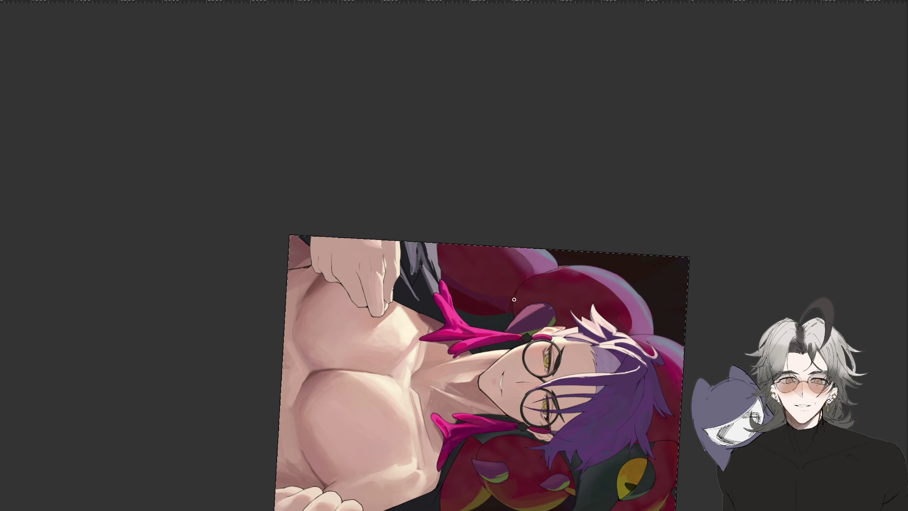
pyautogui.moveTo(465, 352); pyautogui.dragTo(564, 364)
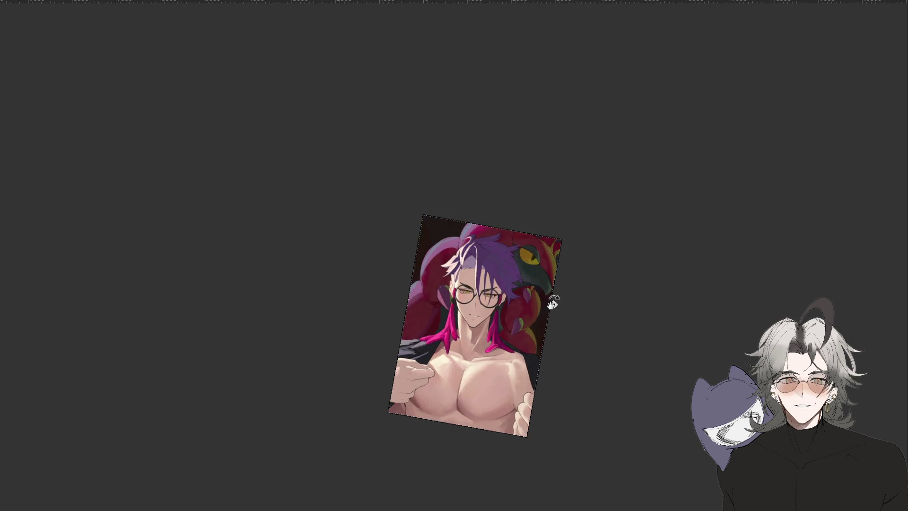
# Reset the view rotation to upright, mirror the portrait horizontally and zoom in to inspect it
pyautogui.scroll(5, 559, 314)
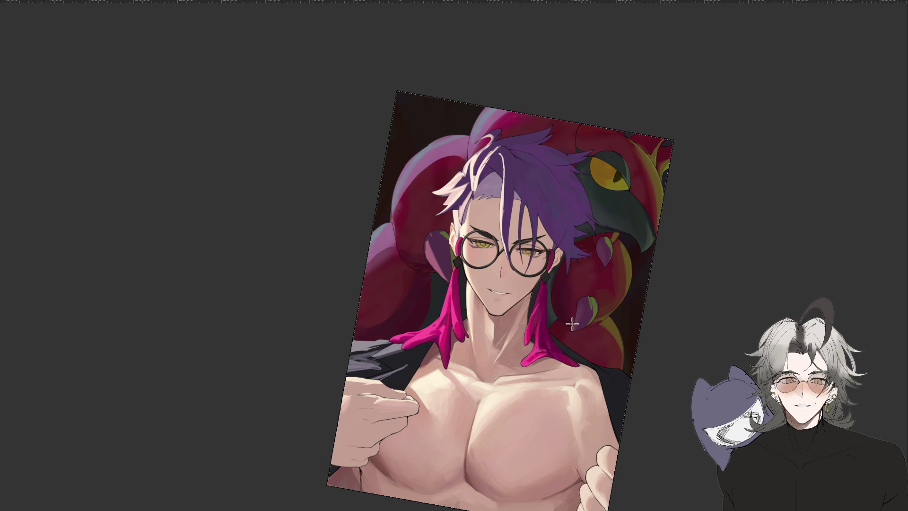
pyautogui.hotkey('ctrl', '-')
pyautogui.hotkey('ctrl', '-')
pyautogui.hotkey('ctrl', '-')
pyautogui.hotkey('ctrl', '-')
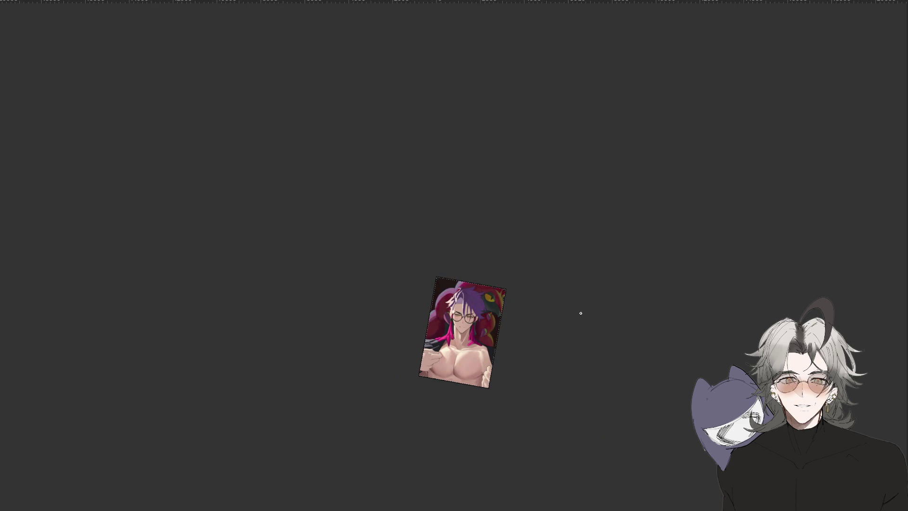
pyautogui.hotkey('ctrl', '+')
pyautogui.hotkey('ctrl', '+')
pyautogui.moveTo(668, 300); pyautogui.dragTo(680, 288)
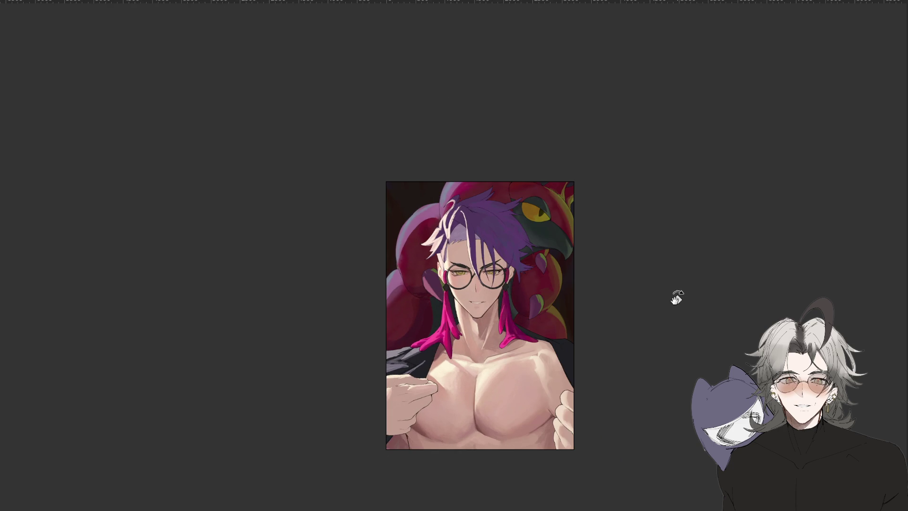
pyautogui.press('m')
pyautogui.hotkey('ctrl', '+')
pyautogui.hotkey('ctrl', '+')
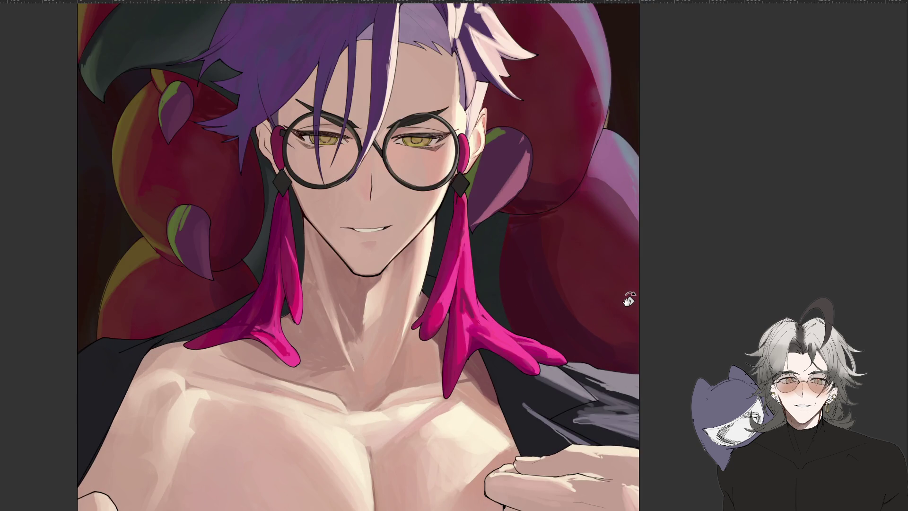
pyautogui.press('m')
pyautogui.hotkey('ctrl', '-')
pyautogui.hotkey('ctrl', '-')
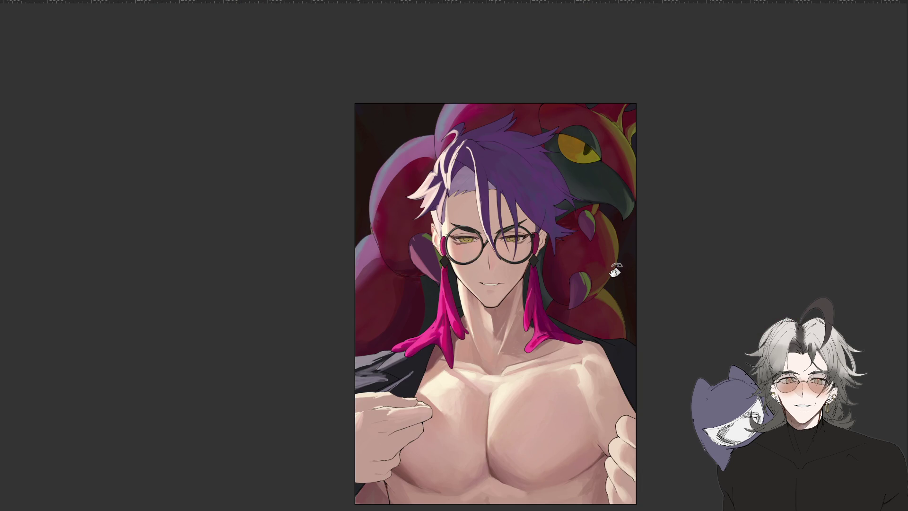
pyautogui.hotkey('ctrl', '-')
pyautogui.hotkey('ctrl', '-')
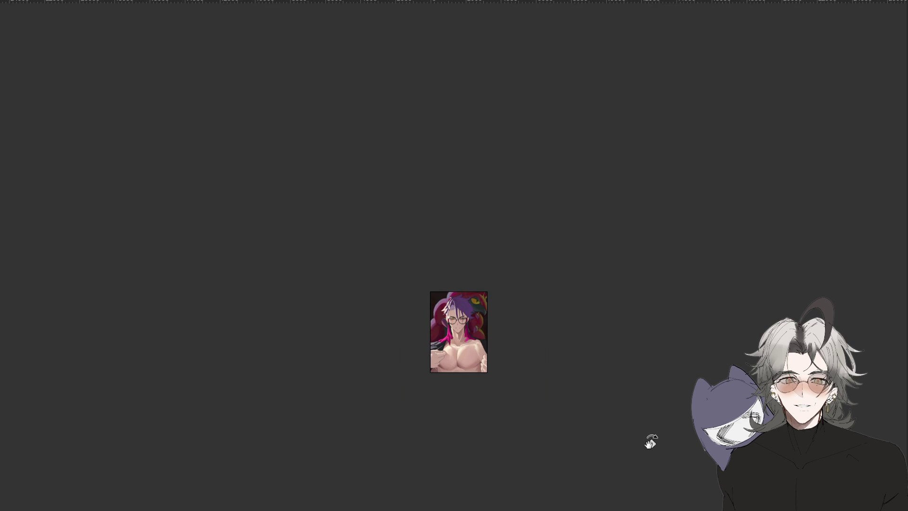
pyautogui.hotkey('ctrl', '+')
pyautogui.hotkey('ctrl', '+')
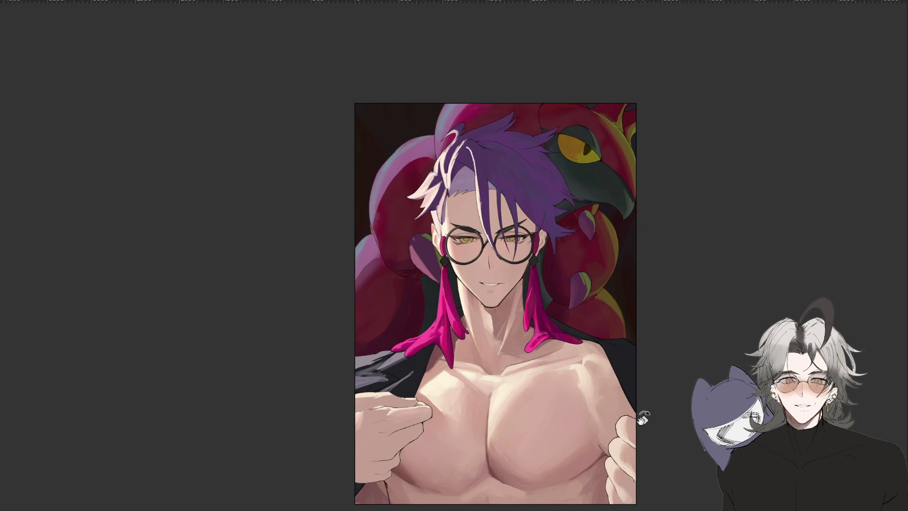
pyautogui.hscroll(3, 643, 419)
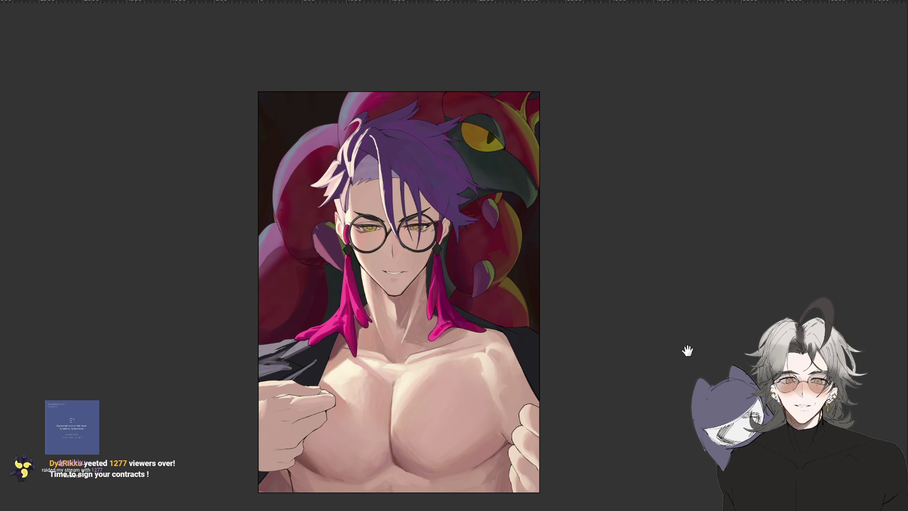
pyautogui.hscroll(-1, 687, 347)
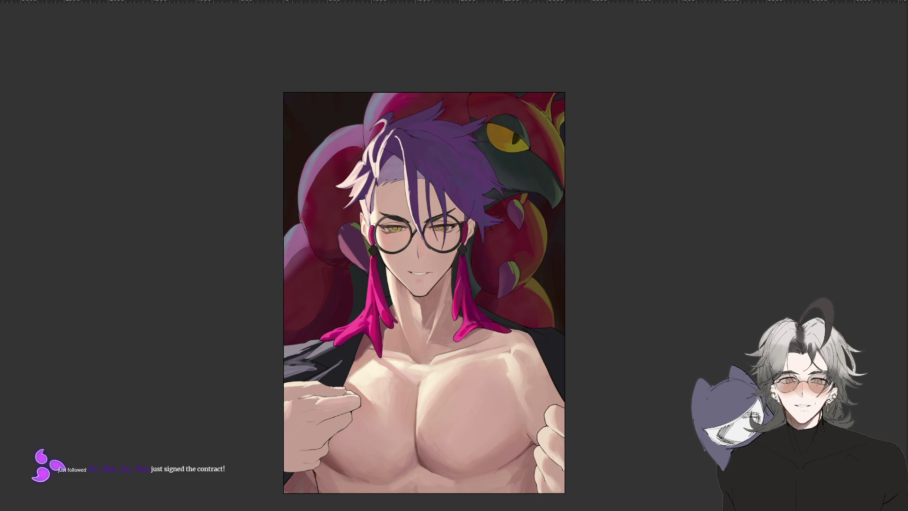
# Frame the face and earrings, then fit the whole illustration and pan to its lower part
pyautogui.scroll(1, 593, 267)
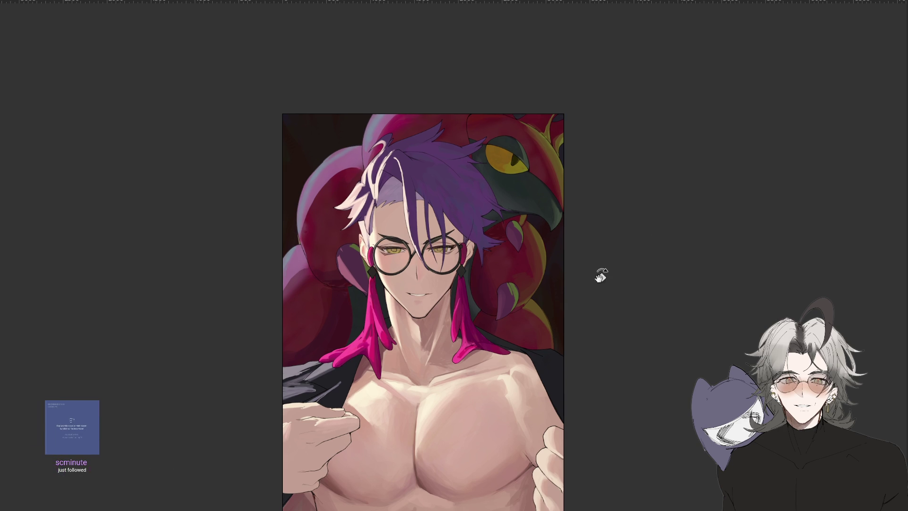
pyautogui.scroll(4, 503, 358)
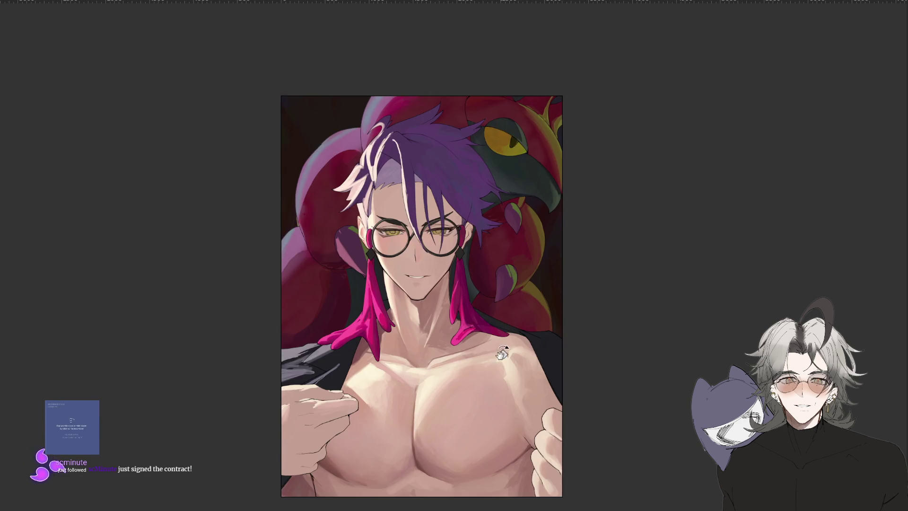
pyautogui.moveTo(520, 341)
pyautogui.mouseDown()
pyautogui.moveTo(492, 318)
pyautogui.moveTo(501, 324)
pyautogui.moveTo(493, 399)
pyautogui.mouseUp()
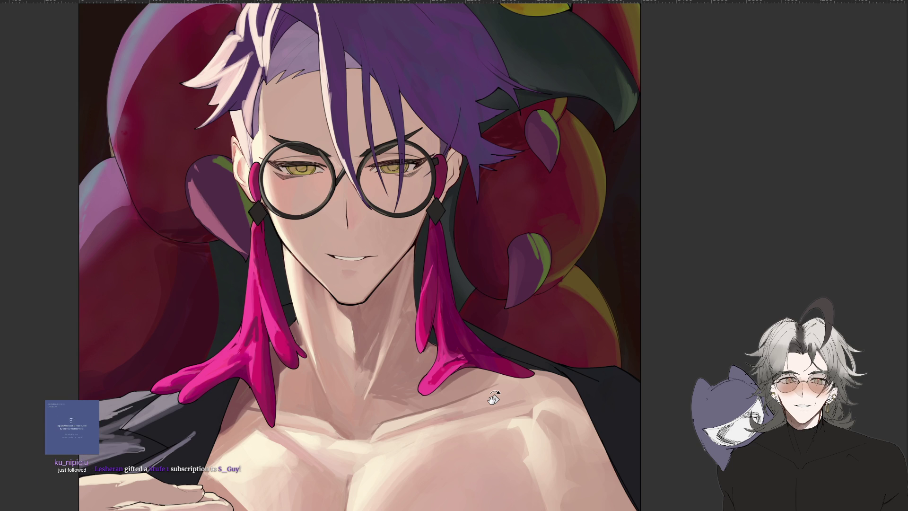
pyautogui.hotkey('ctrl', '0')
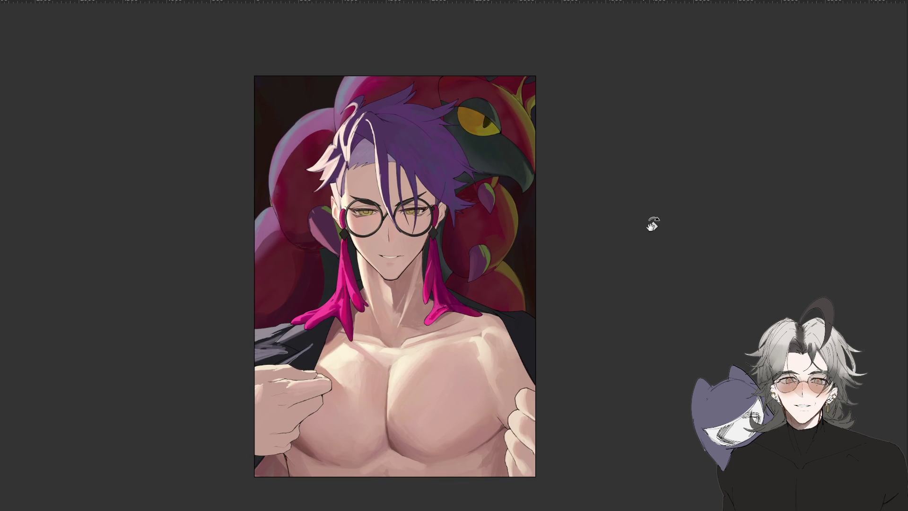
pyautogui.moveTo(643, 259); pyautogui.dragTo(649, 249)
pyautogui.scroll(3, 648, 238)
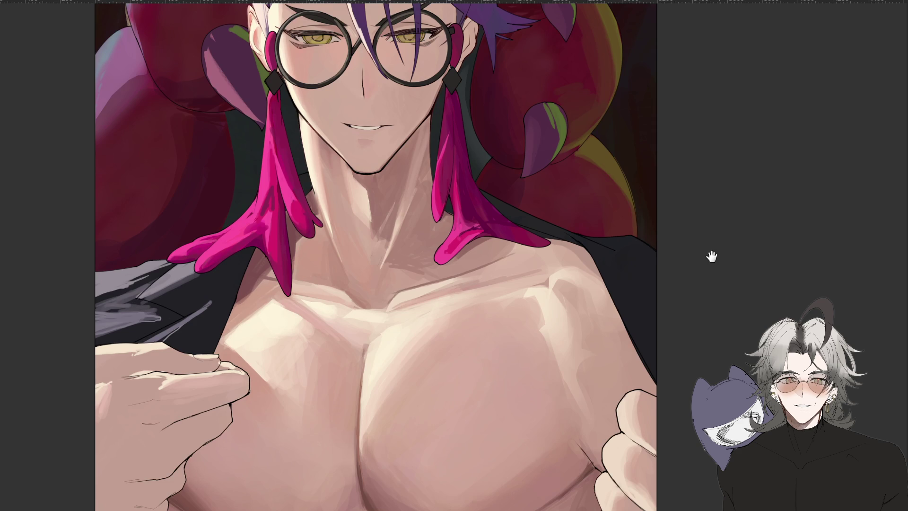
pyautogui.scroll(1, 699, 236)
pyautogui.scroll(-2, 572, 267)
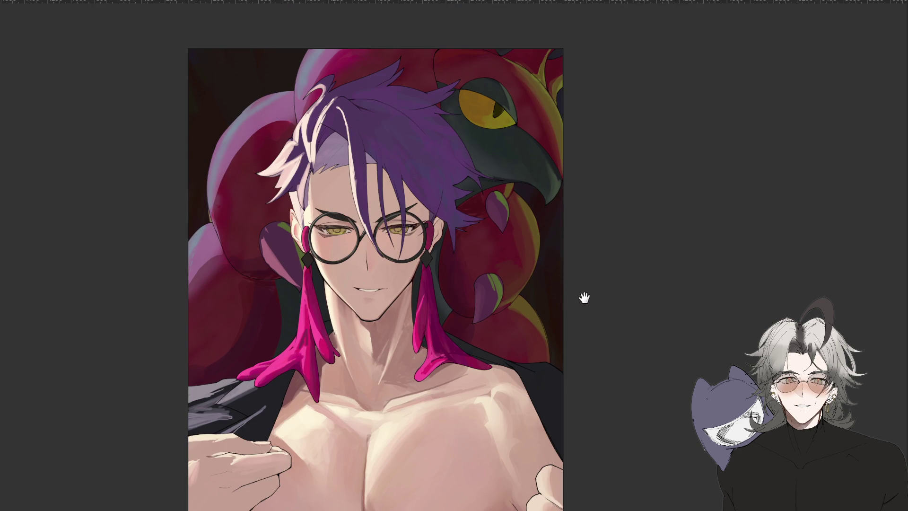
pyautogui.moveTo(597, 300); pyautogui.dragTo(611, 293)
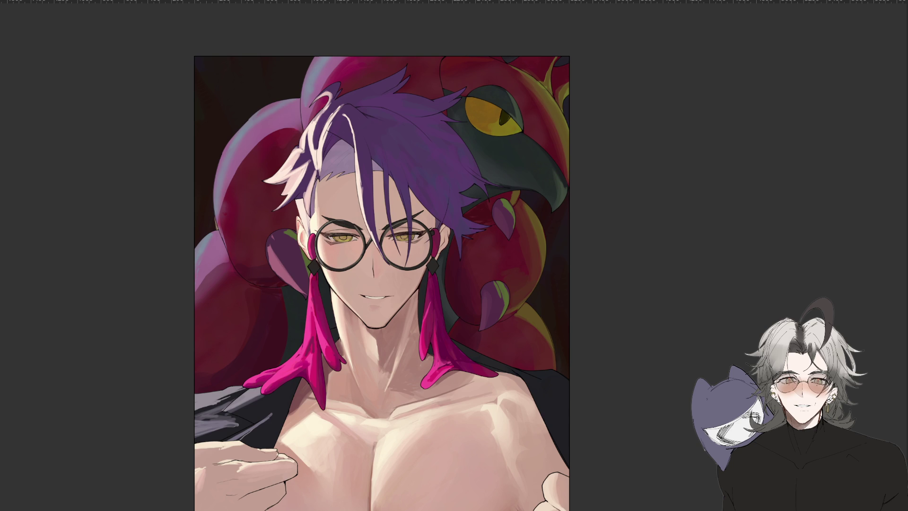
pyautogui.moveTo(733, 333); pyautogui.dragTo(707, 245)
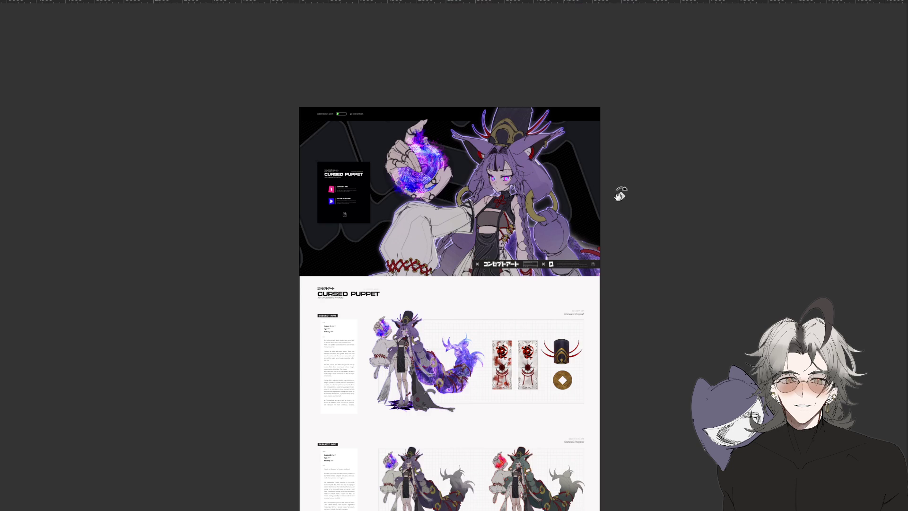
# Scroll and pan around the Cursed Puppet sheet, viewing its top banner art and title
pyautogui.scroll(5, 542, 197)
pyautogui.moveTo(541, 184)
pyautogui.mouseDown()
pyautogui.moveTo(443, 378)
pyautogui.moveTo(480, 374)
pyautogui.mouseUp()
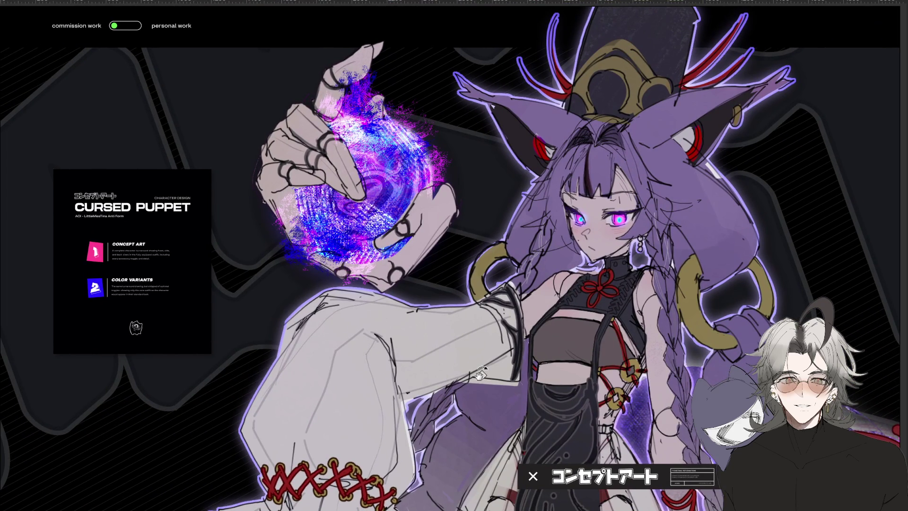
pyautogui.scroll(-10, 465, 201)
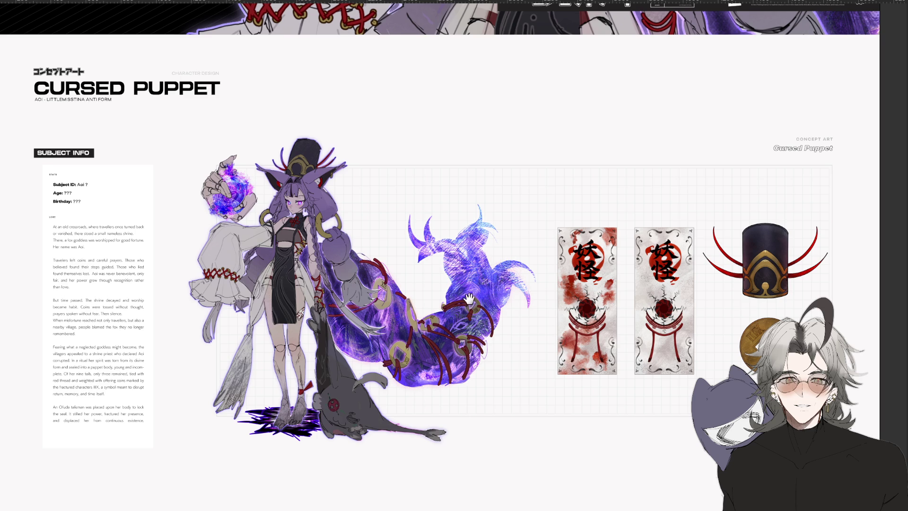
pyautogui.scroll(-10, 469, 298)
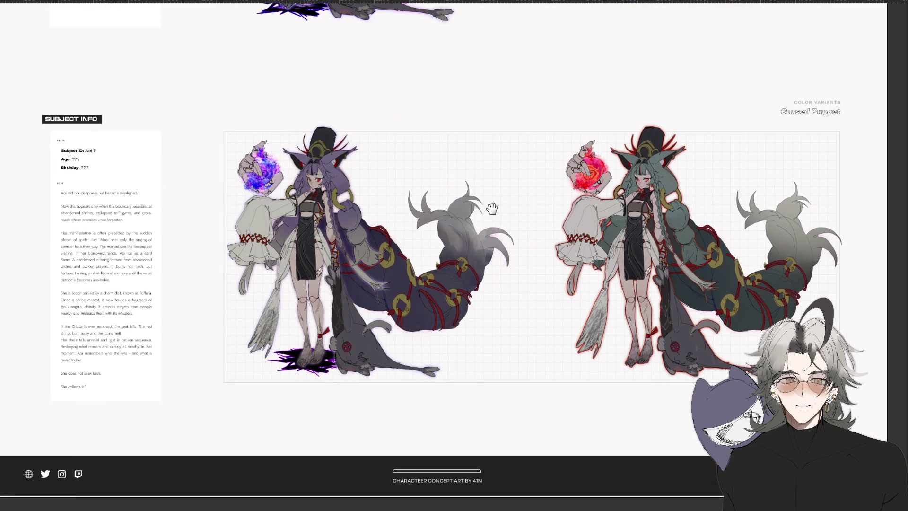
pyautogui.scroll(10, 473, 330)
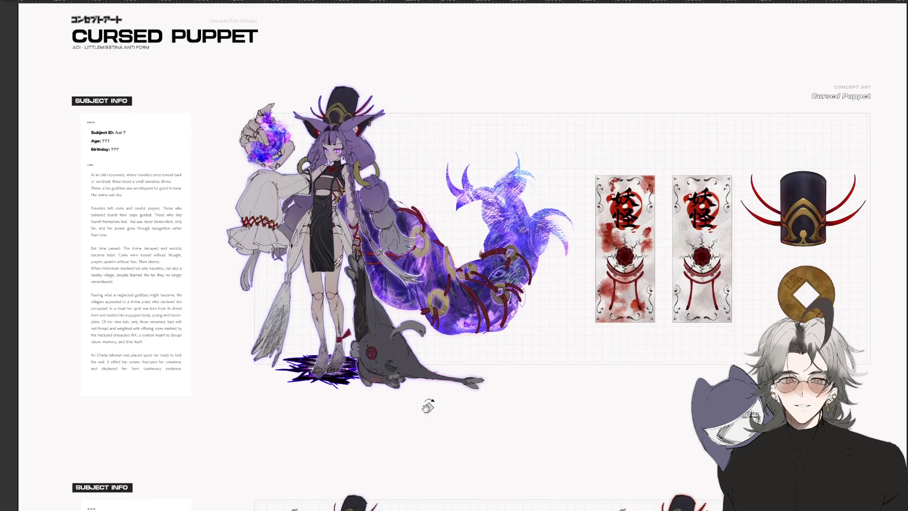
pyautogui.scroll(5, 428, 451)
pyautogui.scroll(-2, 441, 467)
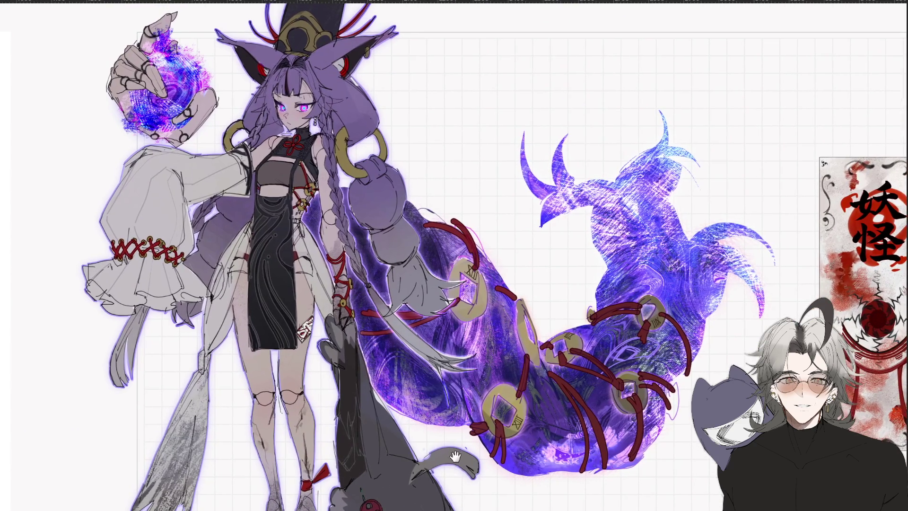
pyautogui.scroll(-10, 445, 482)
pyautogui.scroll(-5, 449, 495)
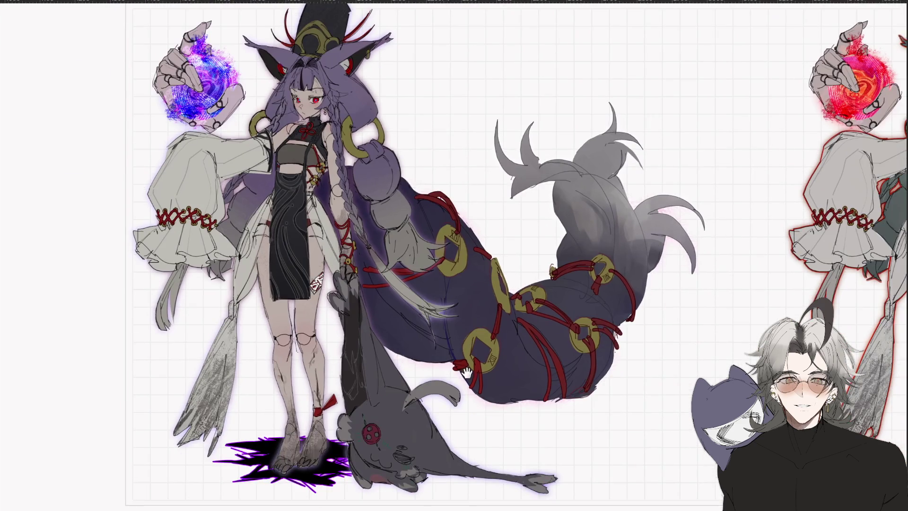
pyautogui.hscroll(5, 330, 349)
pyautogui.scroll(1, 263, 383)
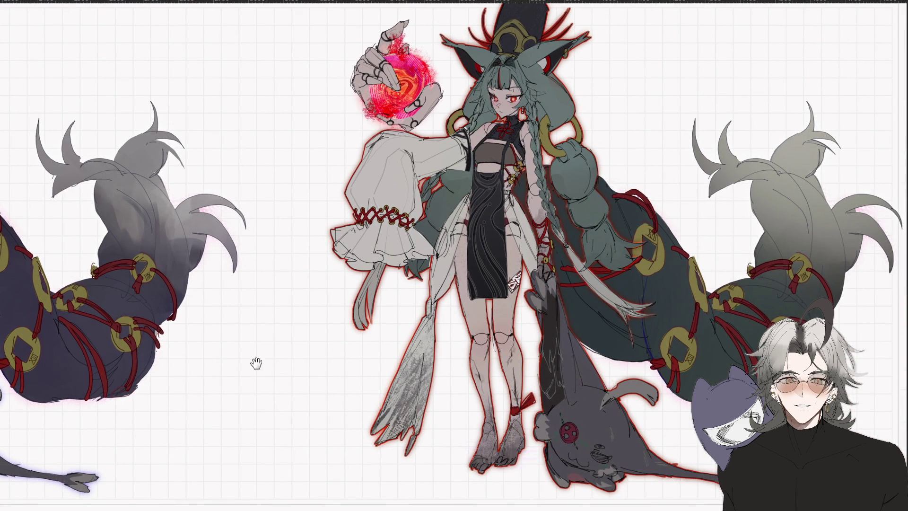
pyautogui.hscroll(-5, 425, 393)
pyautogui.scroll(1, 468, 255)
pyautogui.scroll(5, 399, 360)
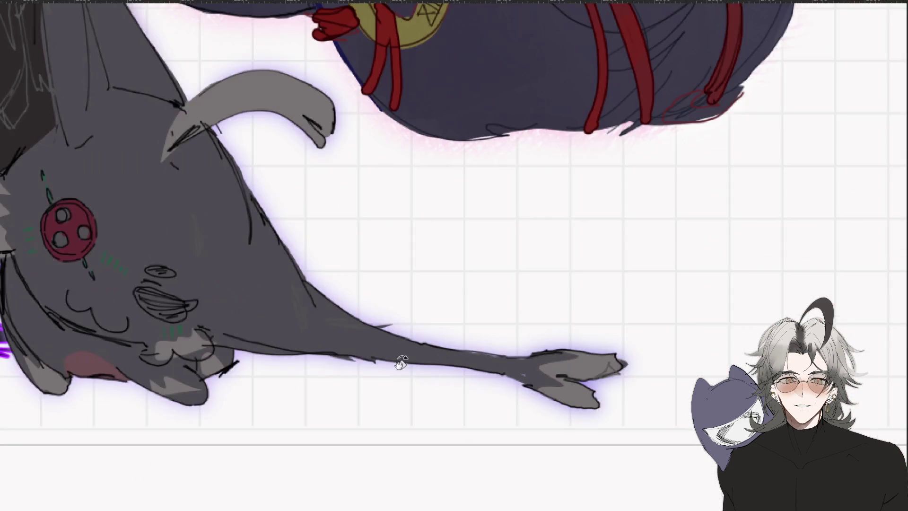
pyautogui.scroll(2, 580, 411)
pyautogui.scroll(1, 580, 411)
pyautogui.hscroll(-1, 575, 423)
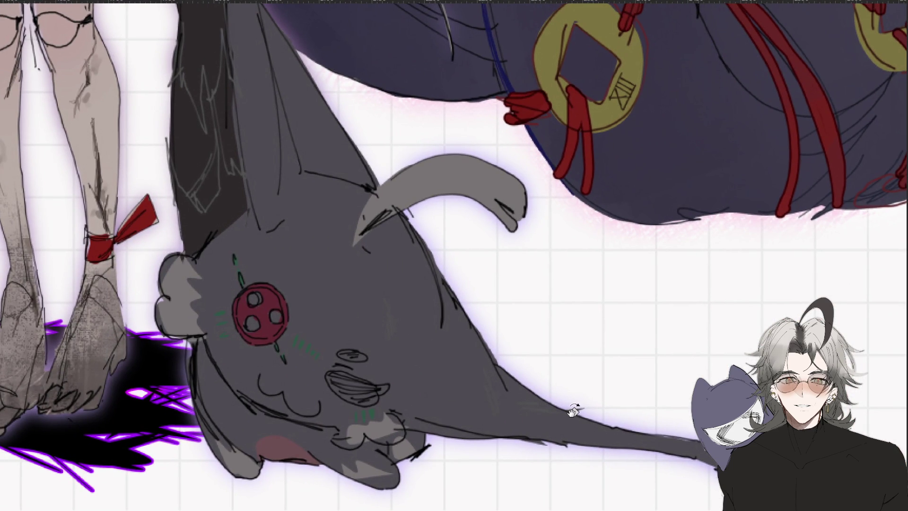
pyautogui.scroll(-2, 565, 346)
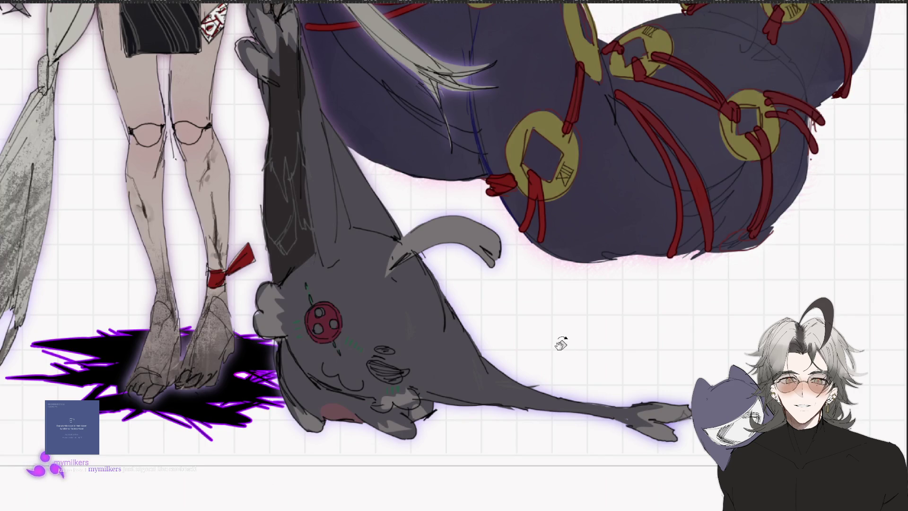
pyautogui.scroll(-1, 563, 348)
pyautogui.scroll(10, 520, 331)
pyautogui.scroll(-10, 465, 293)
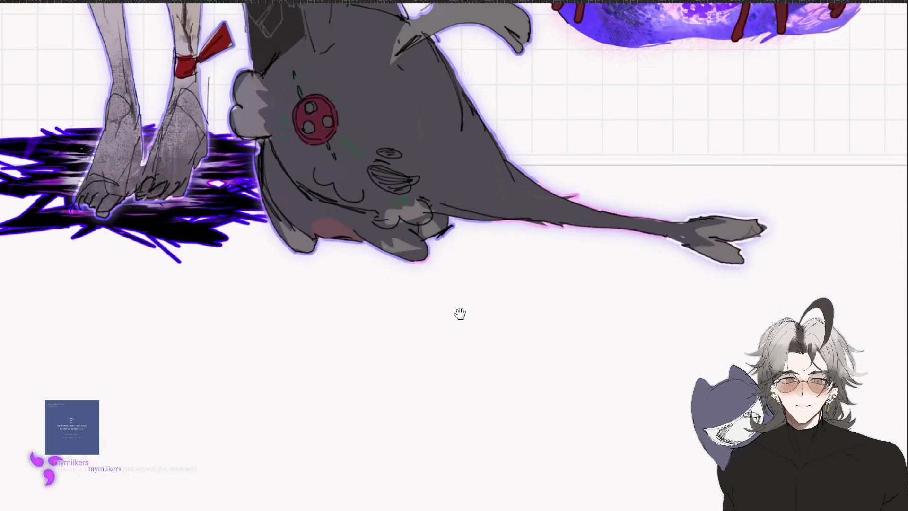
pyautogui.scroll(-5, 466, 271)
pyautogui.scroll(1, 393, 403)
pyautogui.scroll(-1, 393, 403)
pyautogui.moveTo(429, 431)
pyautogui.mouseDown()
pyautogui.moveTo(269, 419)
pyautogui.moveTo(492, 426)
pyautogui.mouseUp()
pyautogui.scroll(5, 454, 256)
pyautogui.scroll(5, 585, 464)
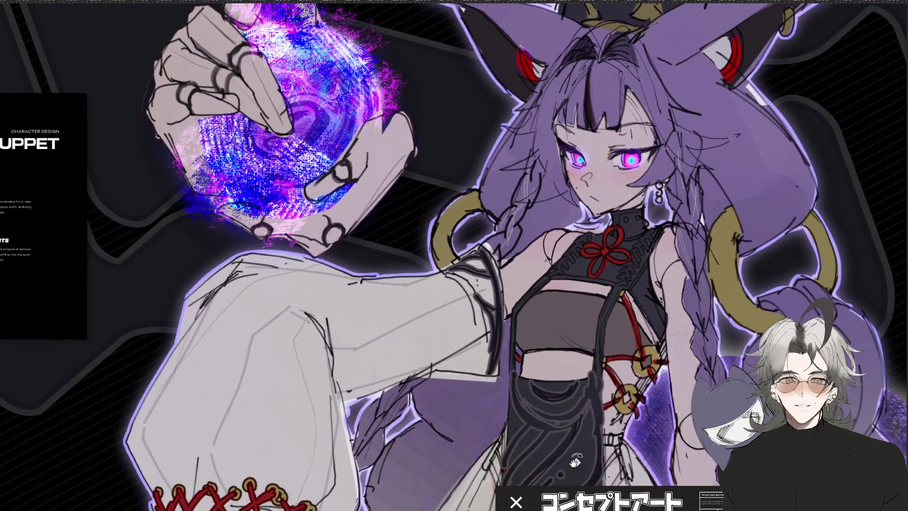
pyautogui.scroll(-3, 585, 465)
pyautogui.scroll(2, 537, 456)
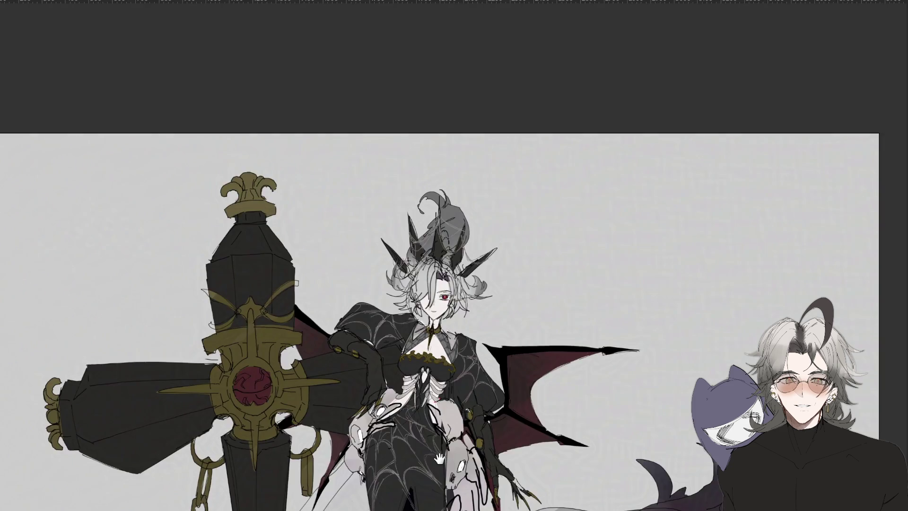
# Pan the winged-woman sketch to show the full figure and her weapon
pyautogui.moveTo(440, 458); pyautogui.dragTo(454, 302)
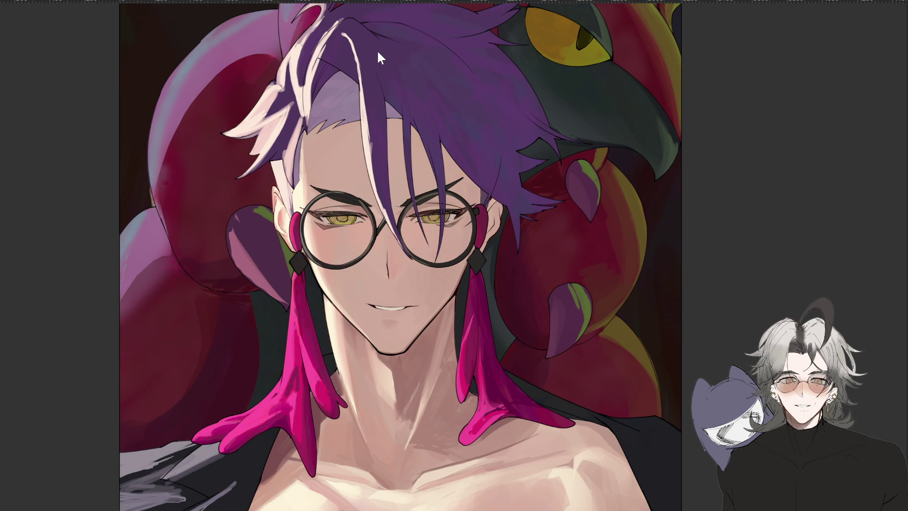
pyautogui.hotkey('ctrl', 'Tab')
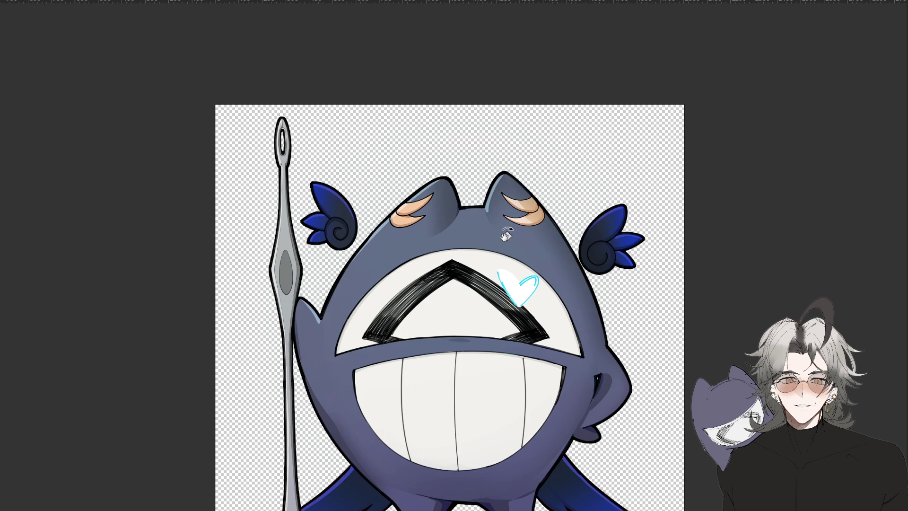
pyautogui.moveTo(516, 360); pyautogui.dragTo(495, 294)
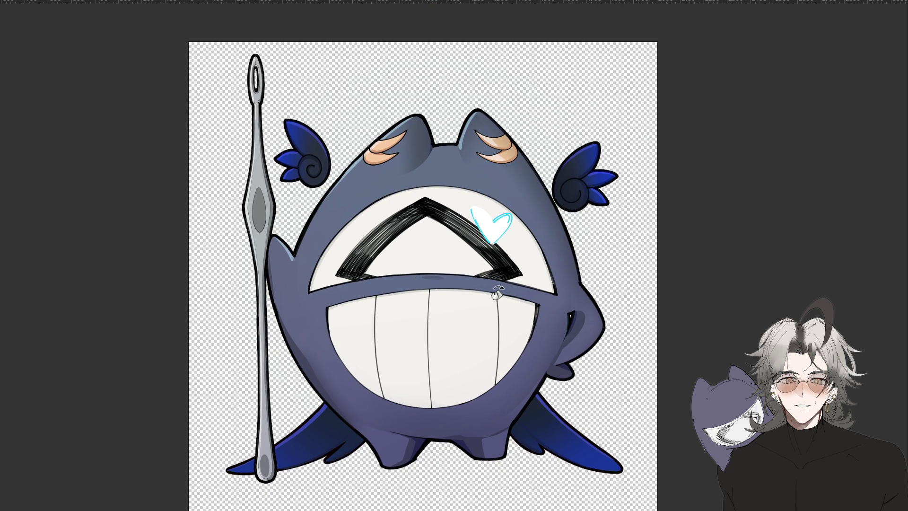
pyautogui.scroll(5, 495, 293)
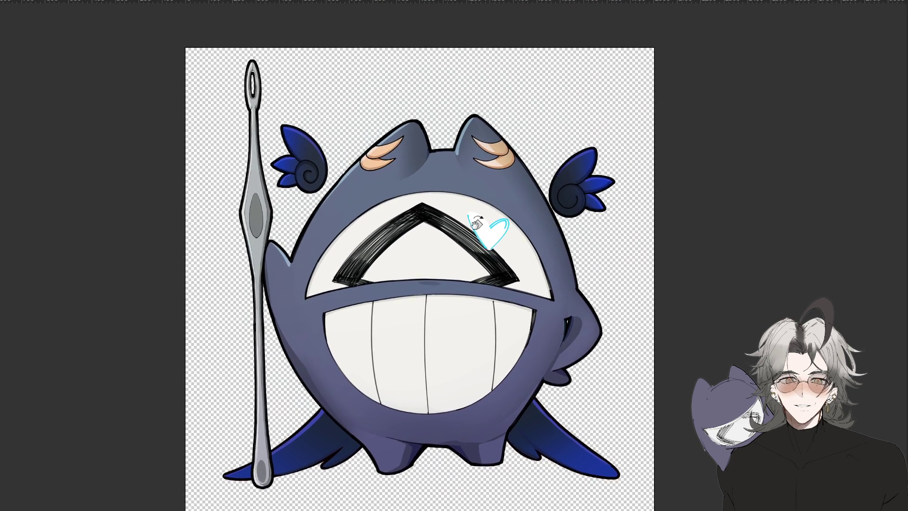
pyautogui.hotkey('ctrl', '0')
pyautogui.scroll(-1, 501, 260)
pyautogui.hotkey('ctrl', 'shift', 'h')
pyautogui.hotkey('ctrl', 'shift', 'h')
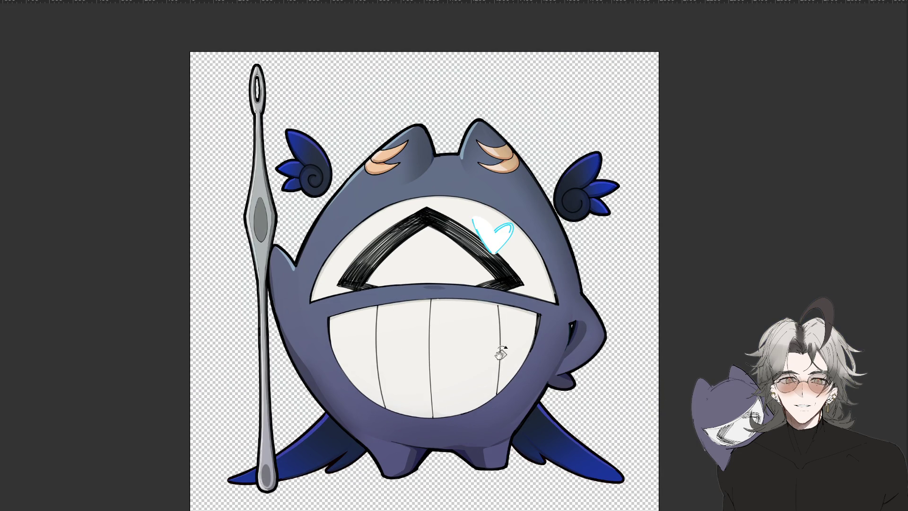
pyautogui.hscroll(2, 482, 357)
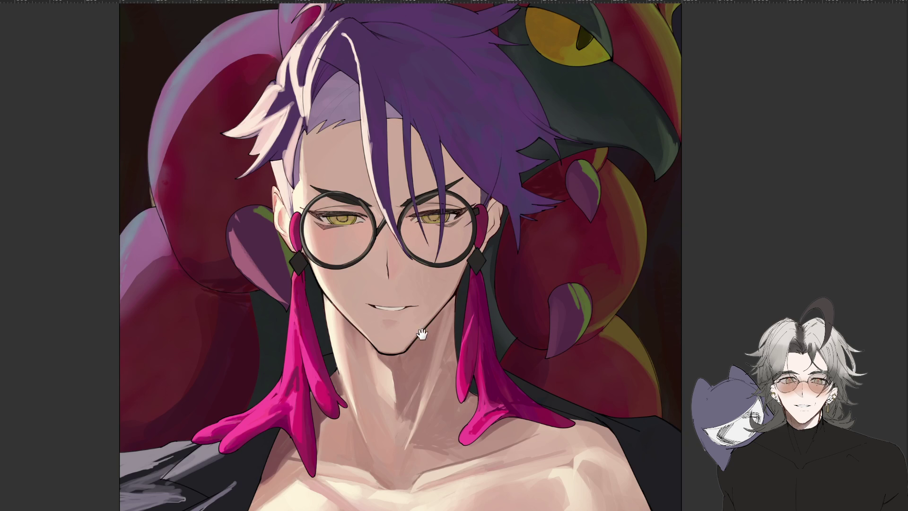
pyautogui.scroll(-2, 402, 343)
pyautogui.moveTo(421, 390); pyautogui.dragTo(424, 346)
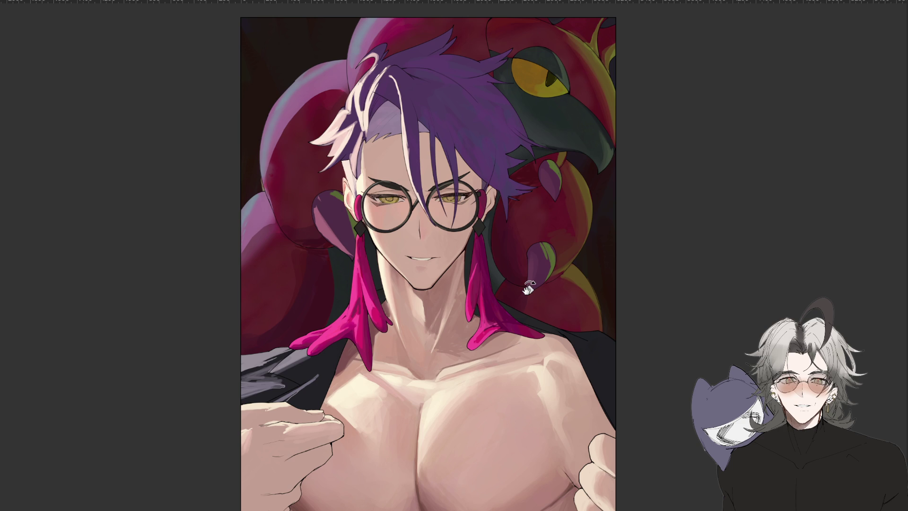
pyautogui.scroll(-2, 648, 270)
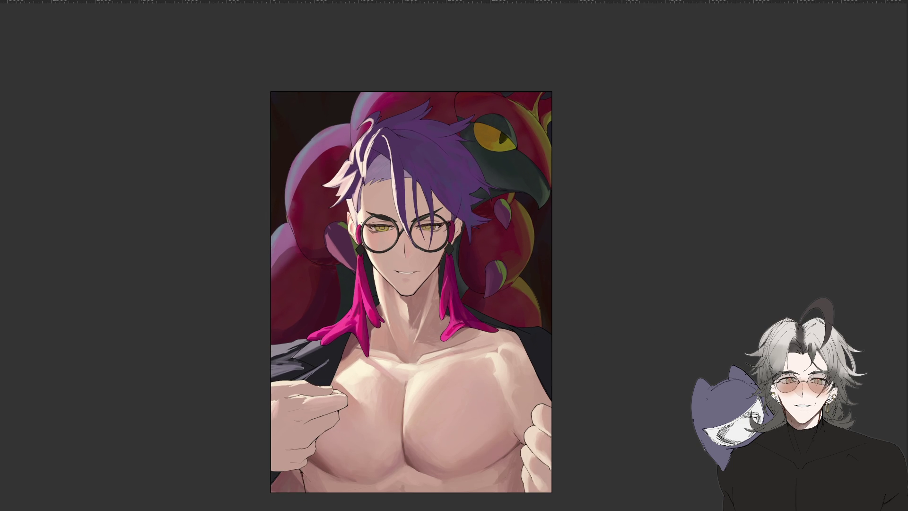
pyautogui.scroll(2, 450, 114)
pyautogui.moveTo(416, 138); pyautogui.dragTo(391, 210)
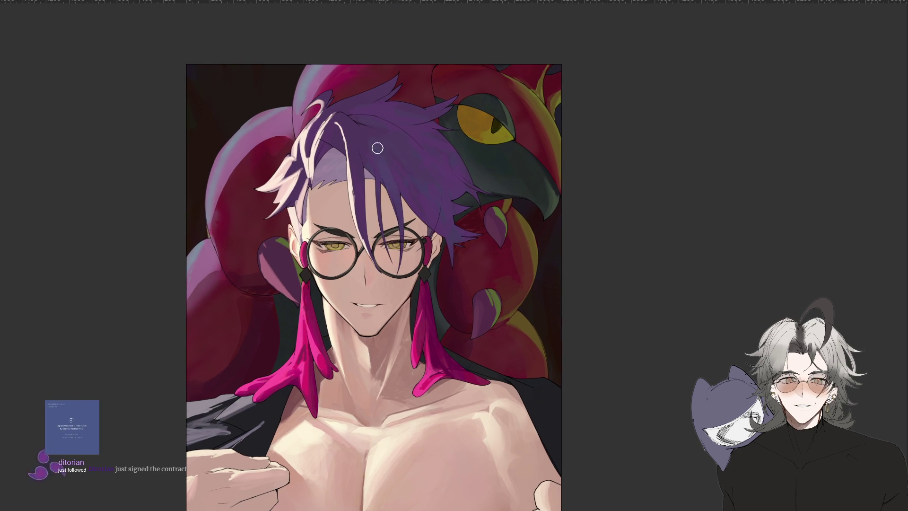
pyautogui.press('m')
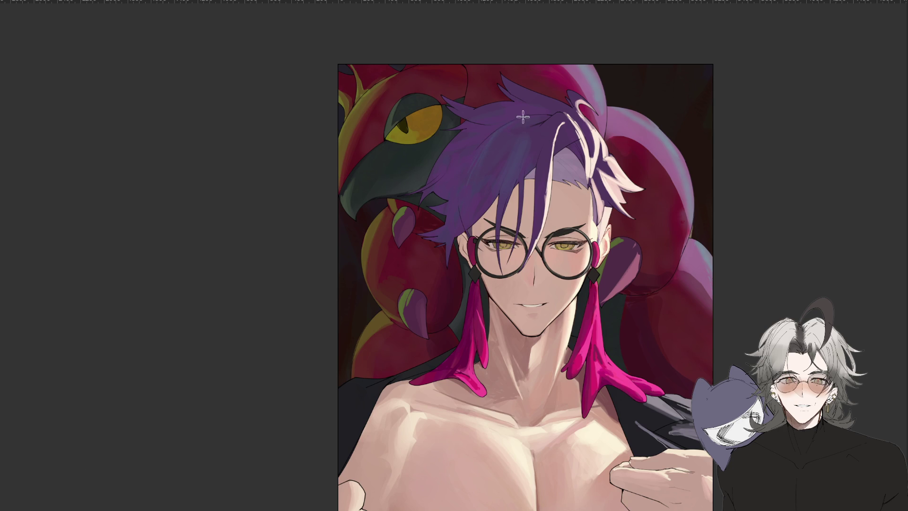
# Centre the view on the hair and paint a dark purple dab, checking it flipped
pyautogui.scroll(2, 544, 241)
pyautogui.moveTo(536, 249); pyautogui.dragTo(486, 313)
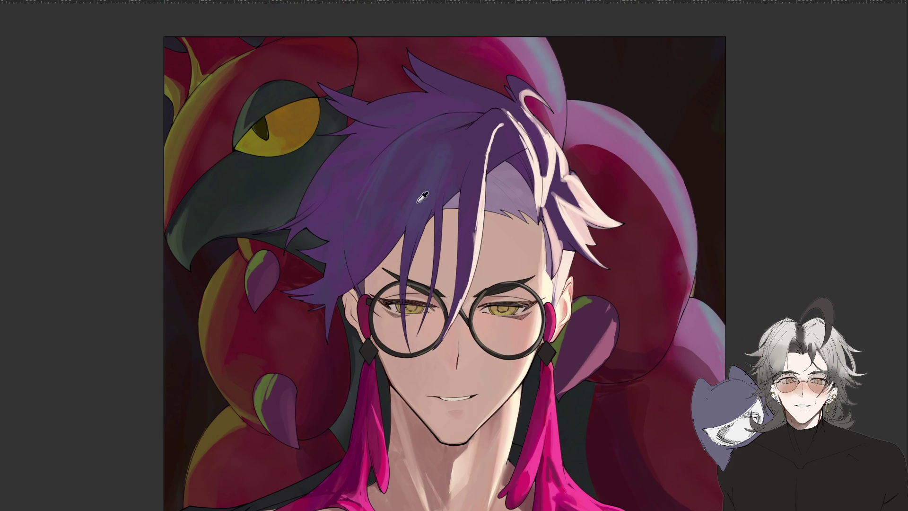
pyautogui.click(431, 170)
pyautogui.moveTo(419, 193)
pyautogui.mouseDown()
pyautogui.moveTo(411, 259)
pyautogui.moveTo(413, 242)
pyautogui.mouseUp()
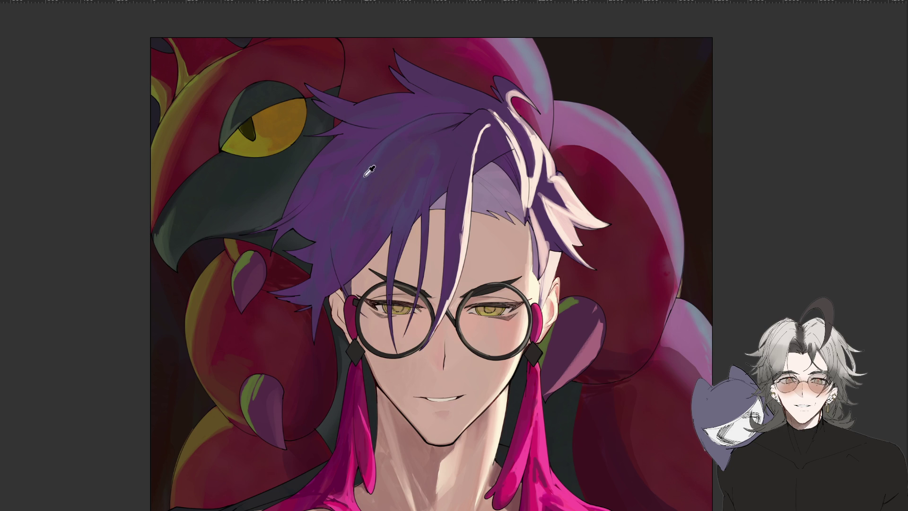
pyautogui.press('m')
pyautogui.press('m')
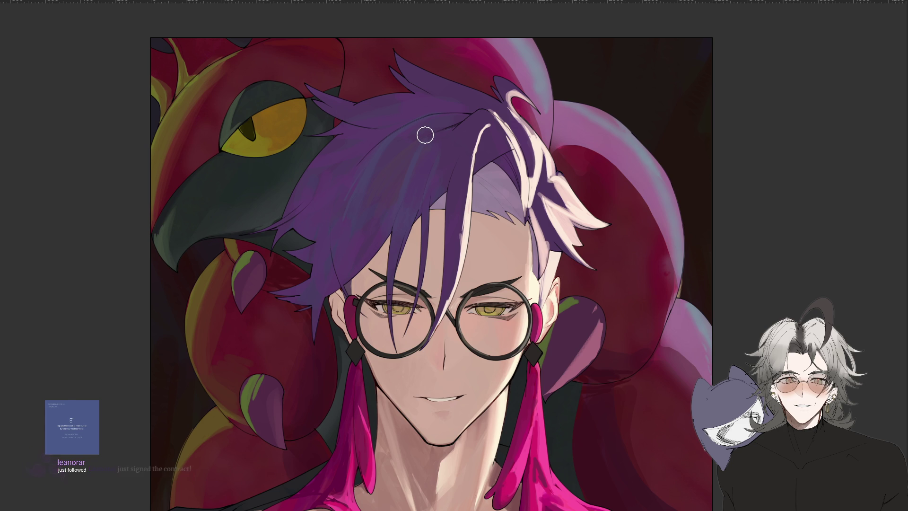
pyautogui.hotkey('ctrl', '-')
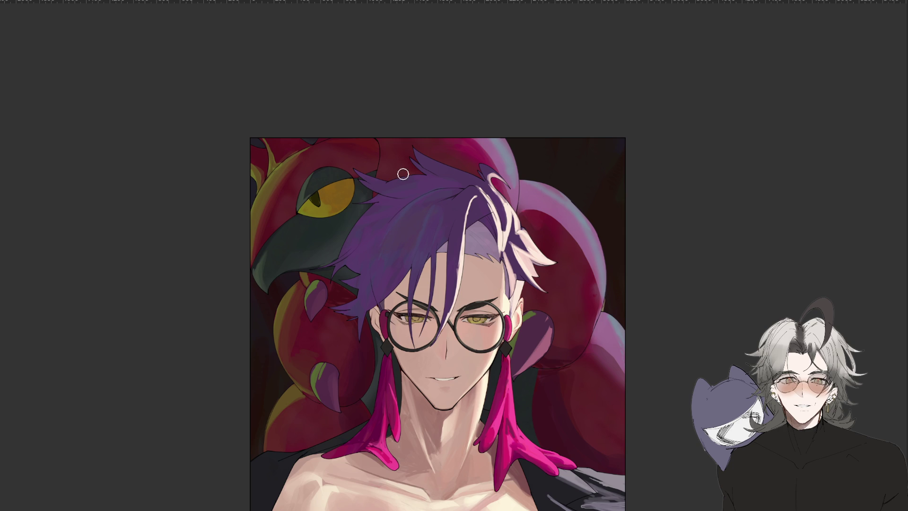
pyautogui.scroll(-1, 407, 216)
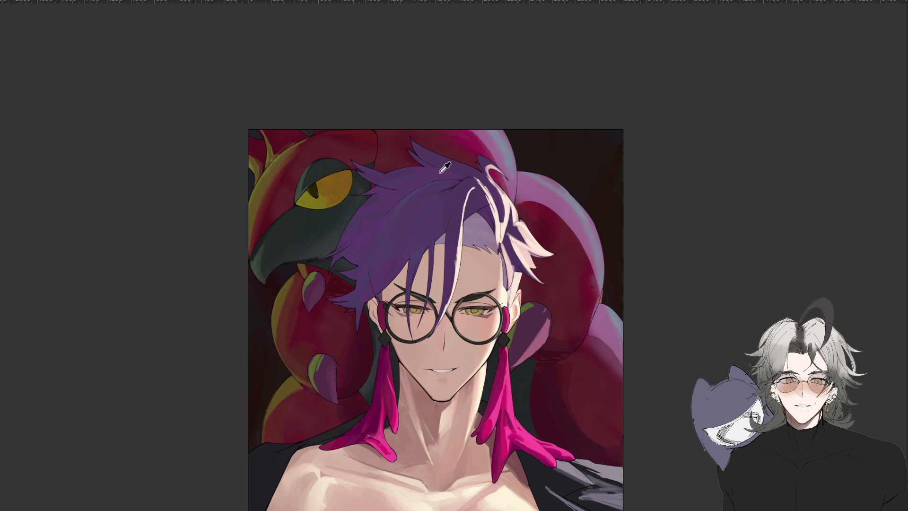
# Zoom in and out and mirror the view repeatedly to judge the hair shading
pyautogui.hotkey('ctrl', '+')
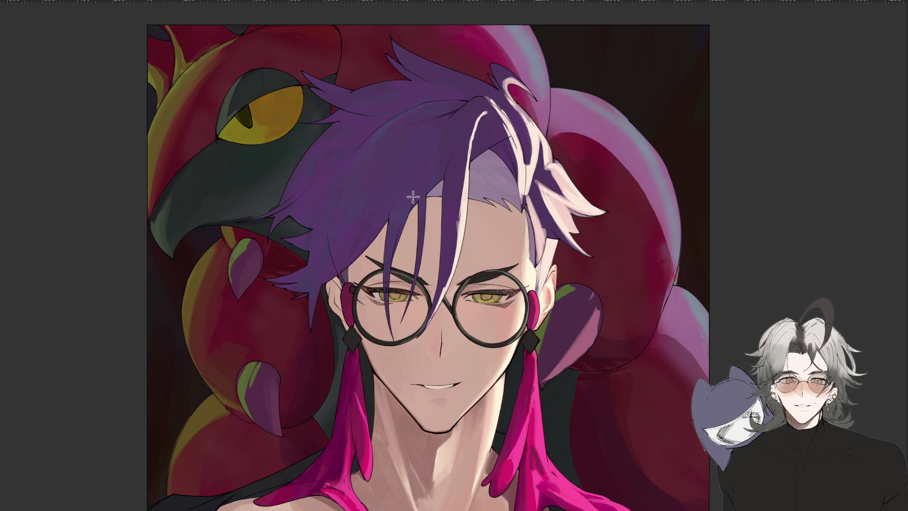
pyautogui.press('h')
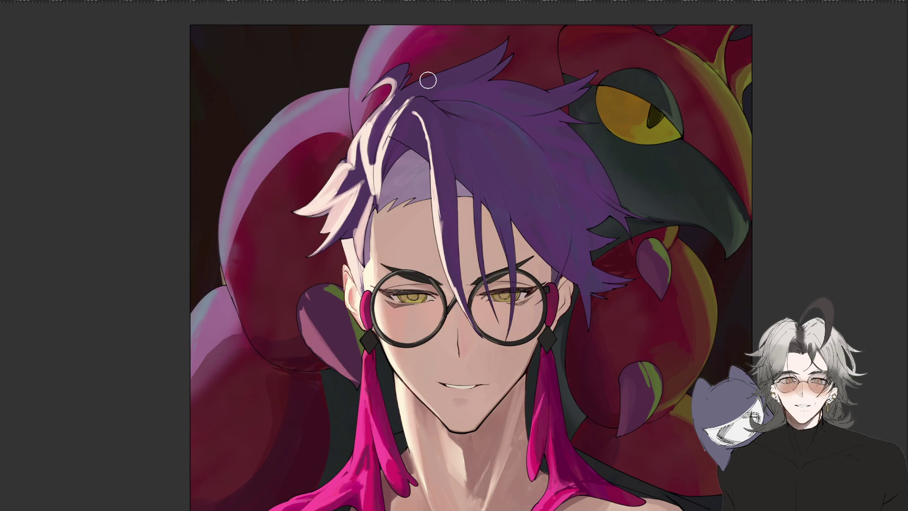
pyautogui.hotkey('ctrl', '-')
pyautogui.hotkey('ctrl', '+')
pyautogui.press('h')
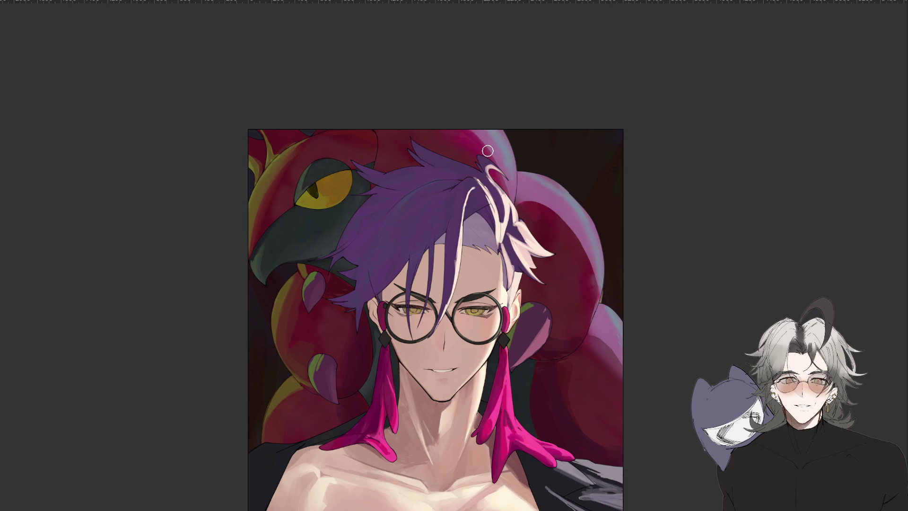
pyautogui.hotkey('ctrl', '-')
pyautogui.hotkey('ctrl', '+')
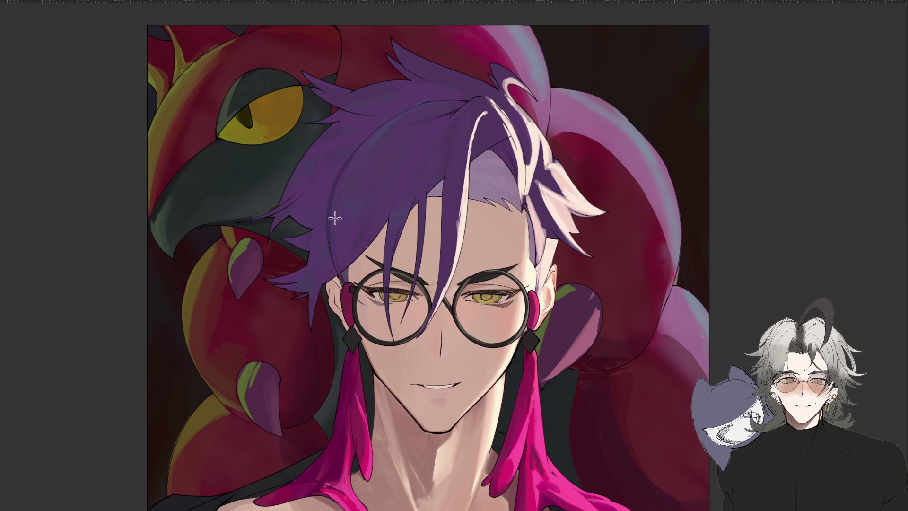
pyautogui.hotkey('ctrl', '-')
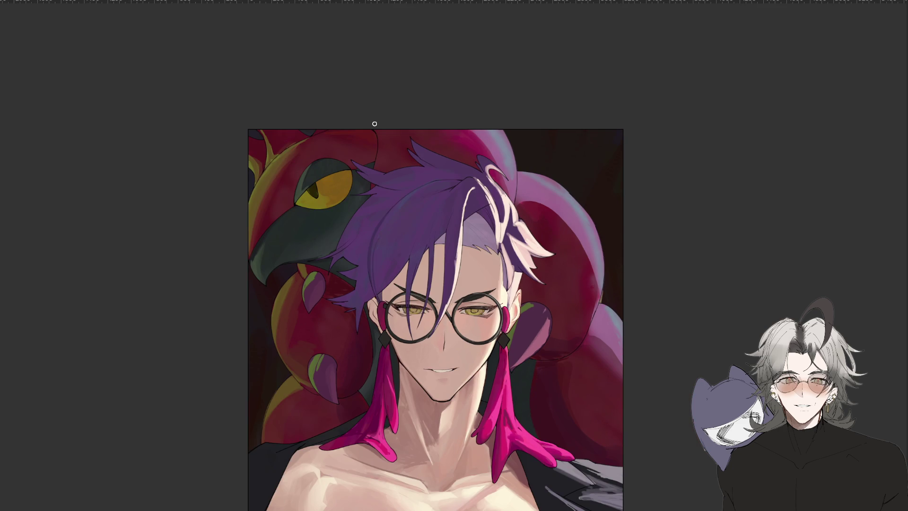
pyautogui.hotkey('ctrl', '+')
pyautogui.moveTo(444, 188)
pyautogui.mouseDown()
pyautogui.moveTo(423, 198)
pyautogui.moveTo(416, 176)
pyautogui.moveTo(393, 159)
pyautogui.mouseUp()
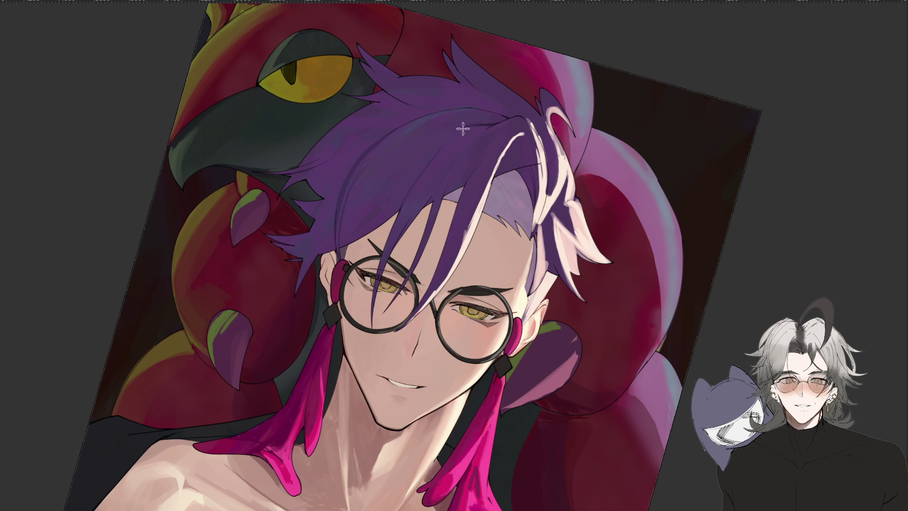
pyautogui.press('Escape')
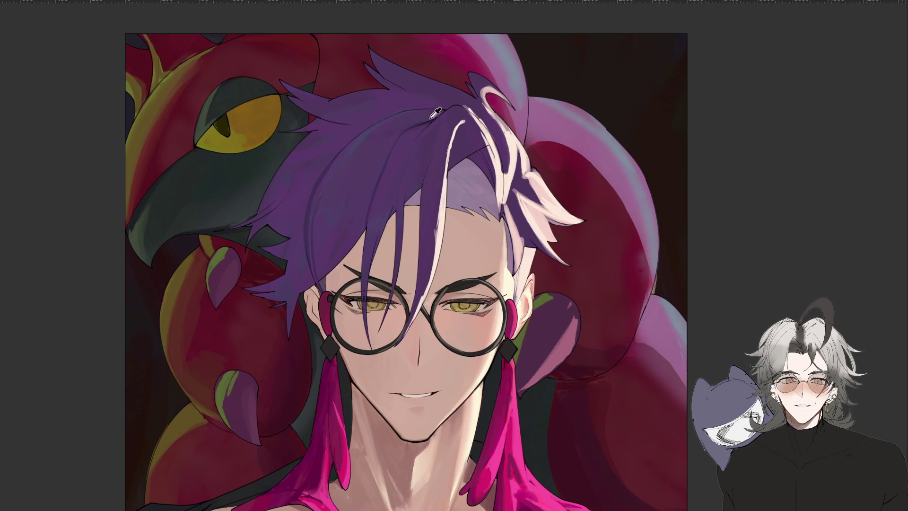
pyautogui.moveTo(435, 116); pyautogui.dragTo(347, 150)
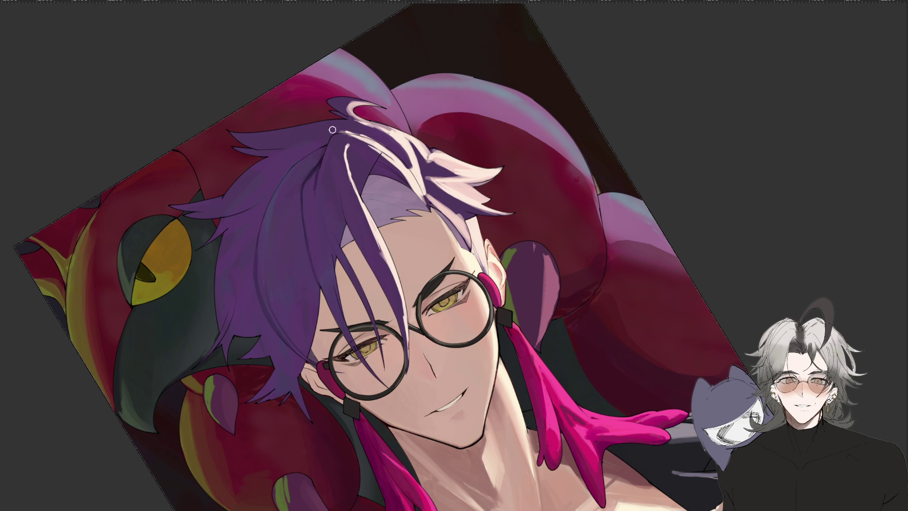
pyautogui.hotkey('ctrl', '-')
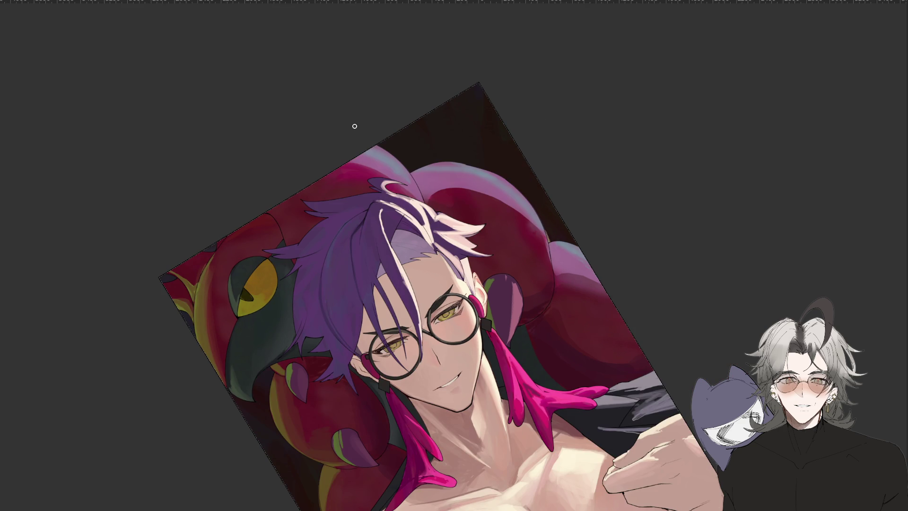
pyautogui.hotkey('ctrl', '+')
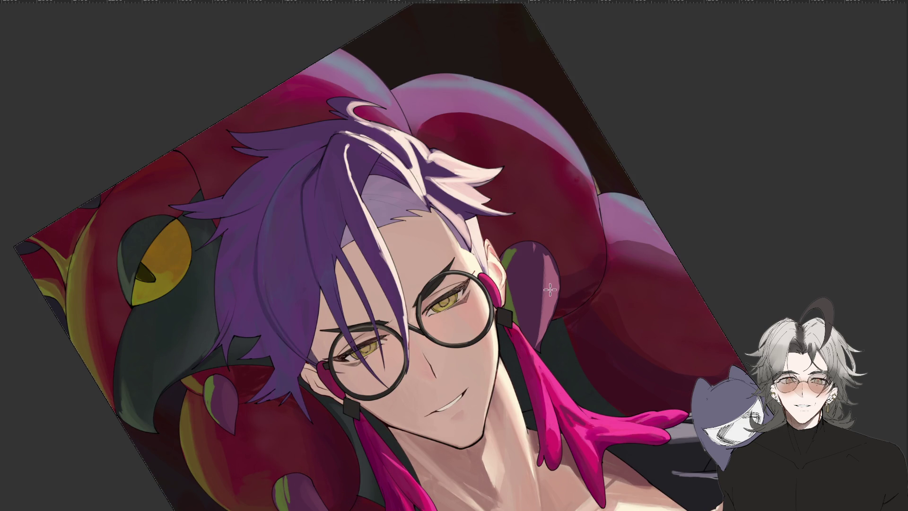
pyautogui.press('r')
pyautogui.moveTo(554, 274); pyautogui.dragTo(548, 273)
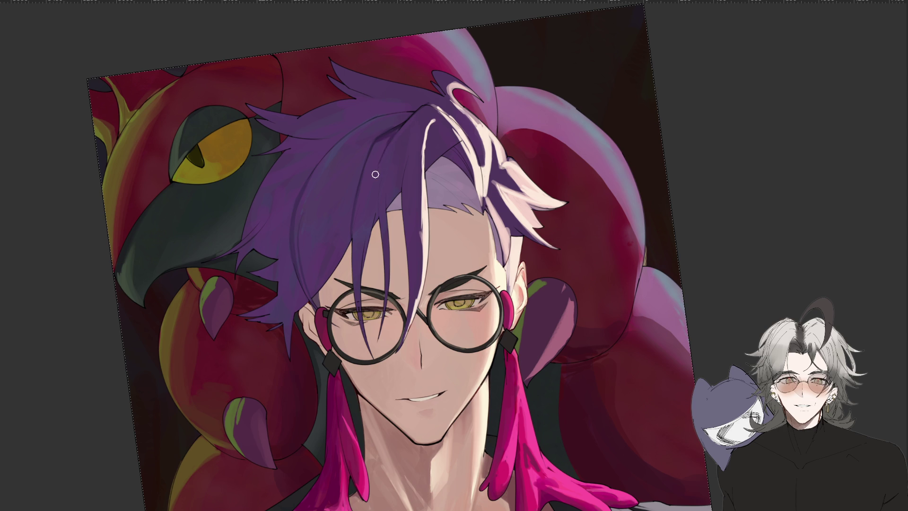
pyautogui.moveTo(464, 166); pyautogui.dragTo(440, 190)
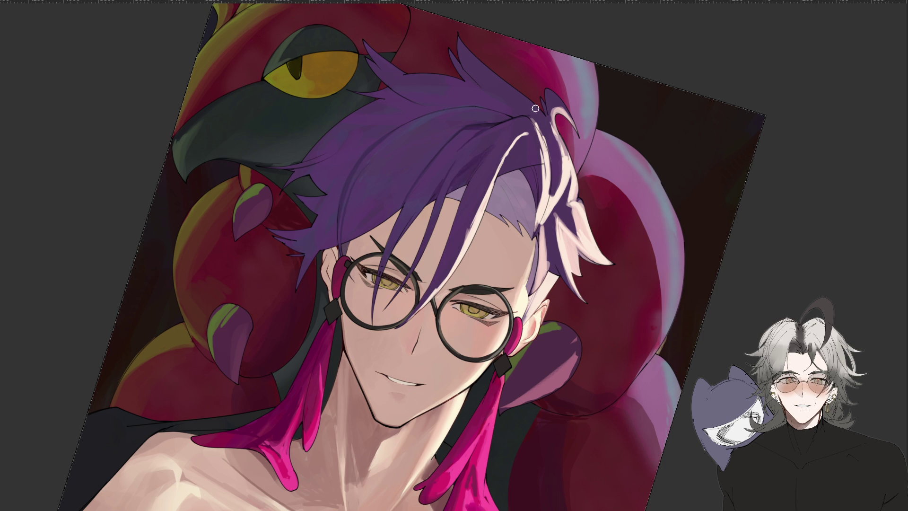
pyautogui.hotkey('ctrl', '-')
pyautogui.hotkey('ctrl', '-')
pyautogui.hotkey('ctrl', '+')
pyautogui.hotkey('ctrl', '+')
pyautogui.scroll(-1, 513, 199)
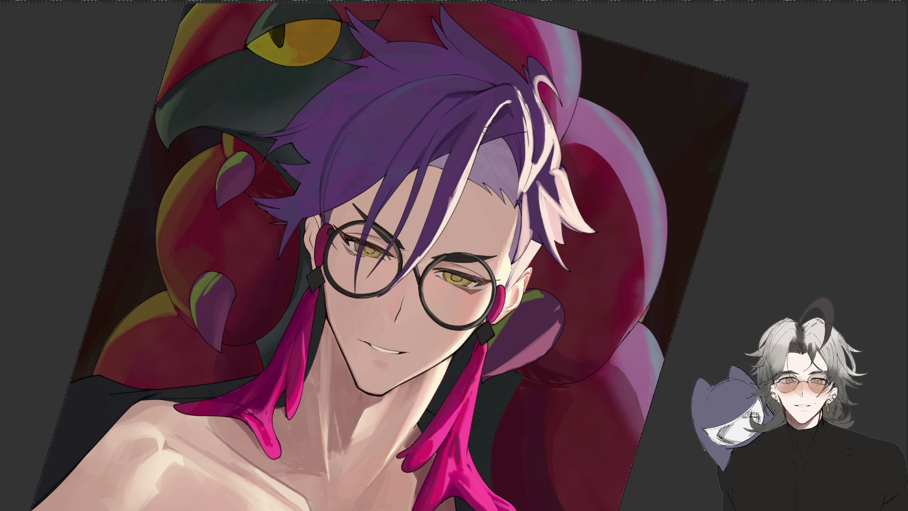
pyautogui.moveTo(677, 286); pyautogui.dragTo(746, 180)
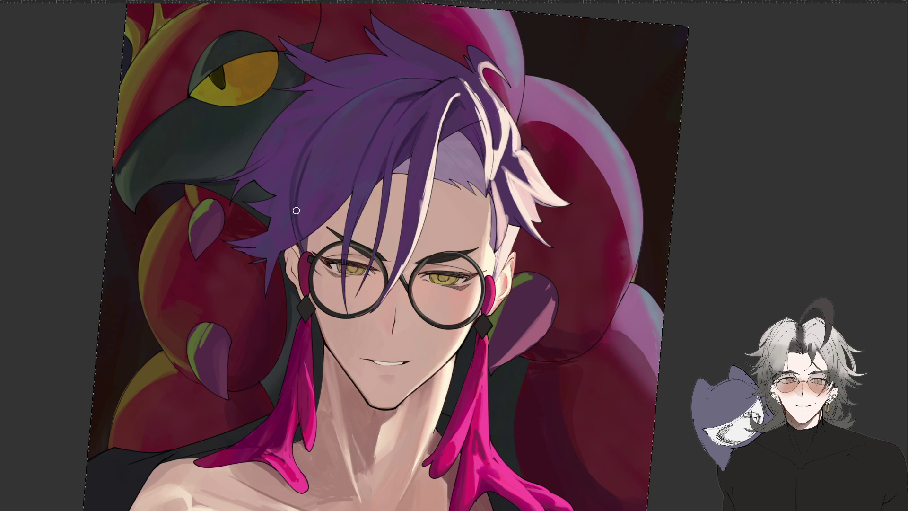
pyautogui.scroll(-5, 483, 427)
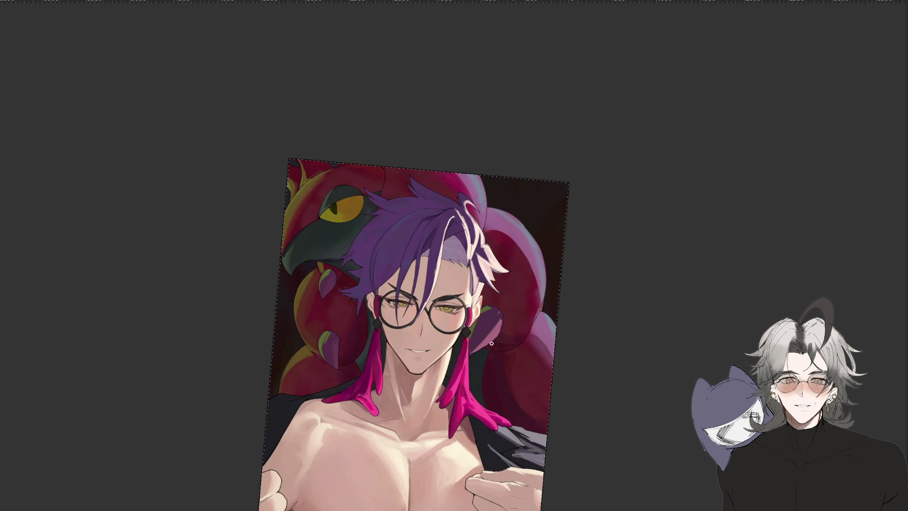
pyautogui.scroll(3, 496, 412)
pyautogui.moveTo(492, 310); pyautogui.dragTo(511, 400)
pyautogui.moveTo(604, 261)
pyautogui.mouseDown()
pyautogui.moveTo(622, 202)
pyautogui.moveTo(614, 156)
pyautogui.mouseUp()
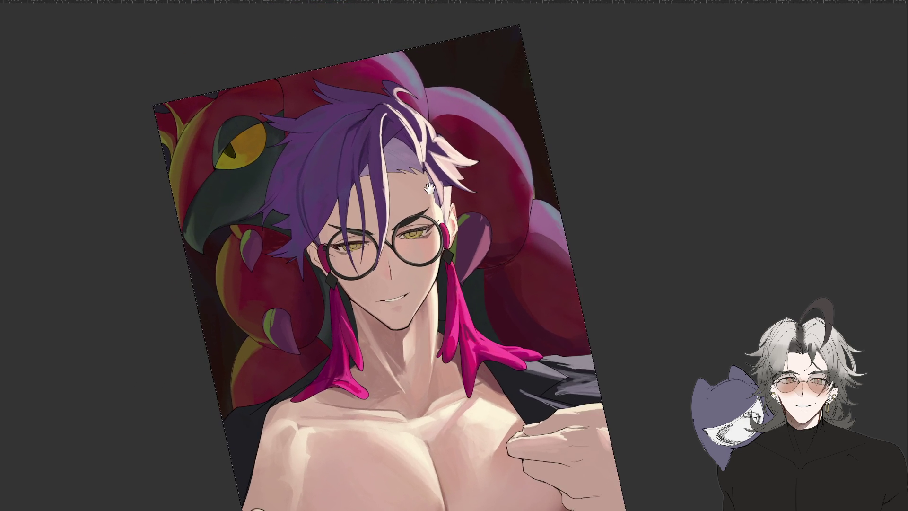
pyautogui.moveTo(369, 104); pyautogui.dragTo(435, 205)
pyautogui.scroll(3, 435, 206)
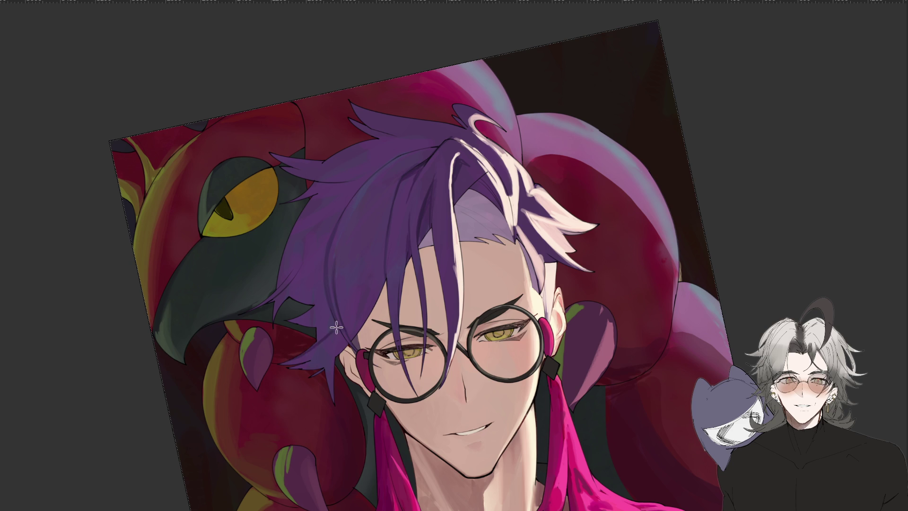
pyautogui.press('h')
pyautogui.moveTo(689, 265)
pyautogui.mouseDown()
pyautogui.moveTo(651, 375)
pyautogui.moveTo(565, 276)
pyautogui.moveTo(633, 389)
pyautogui.mouseUp()
pyautogui.scroll(-2, 537, 307)
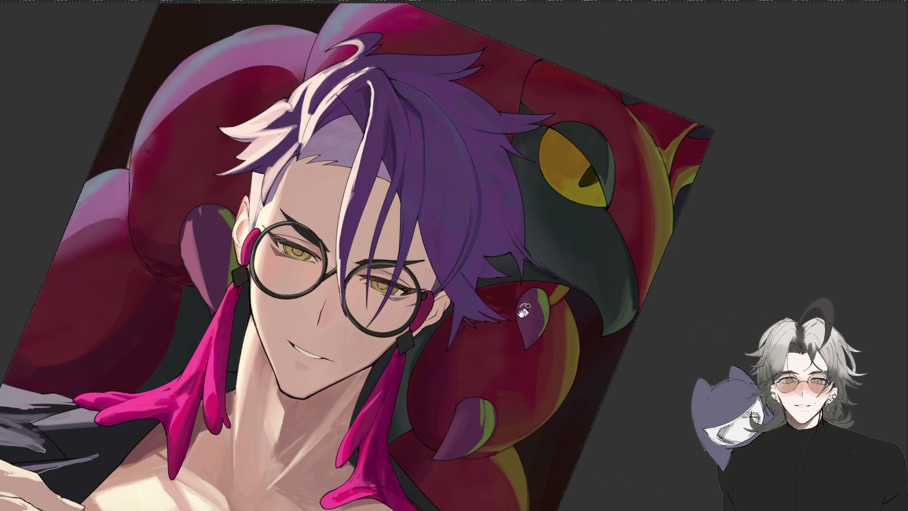
pyautogui.moveTo(551, 361)
pyautogui.mouseDown()
pyautogui.moveTo(466, 331)
pyautogui.moveTo(523, 352)
pyautogui.mouseUp()
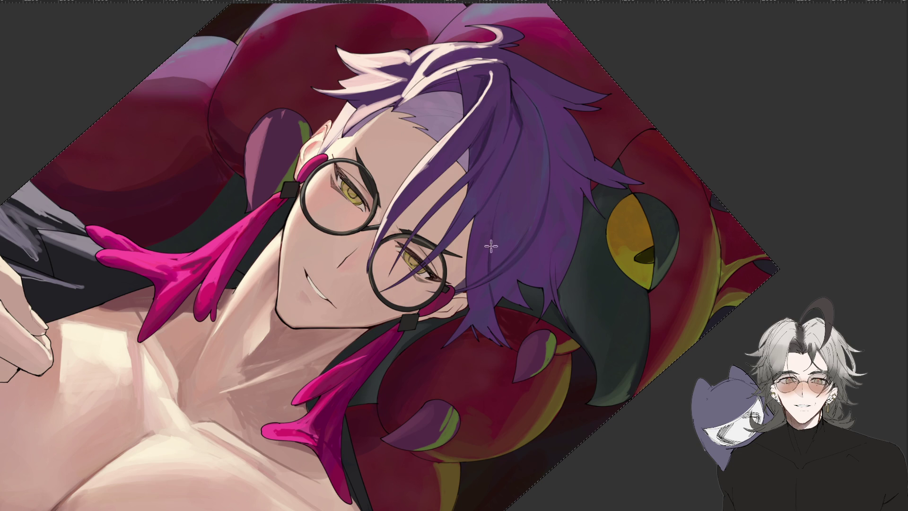
pyautogui.moveTo(547, 191); pyautogui.dragTo(517, 241)
pyautogui.moveTo(17, 71)
pyautogui.mouseDown()
pyautogui.moveTo(472, 236)
pyautogui.moveTo(535, 296)
pyautogui.mouseUp()
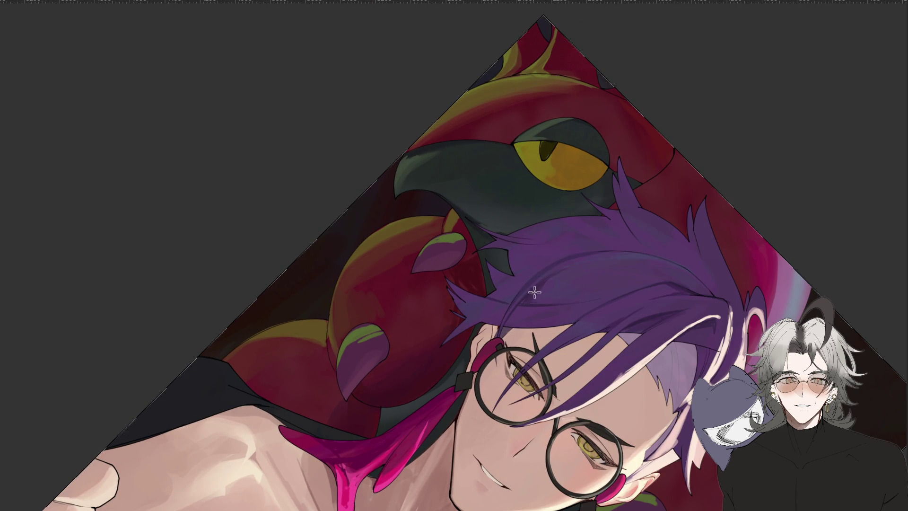
pyautogui.moveTo(447, 480)
pyautogui.mouseDown()
pyautogui.moveTo(471, 351)
pyautogui.moveTo(473, 256)
pyautogui.mouseUp()
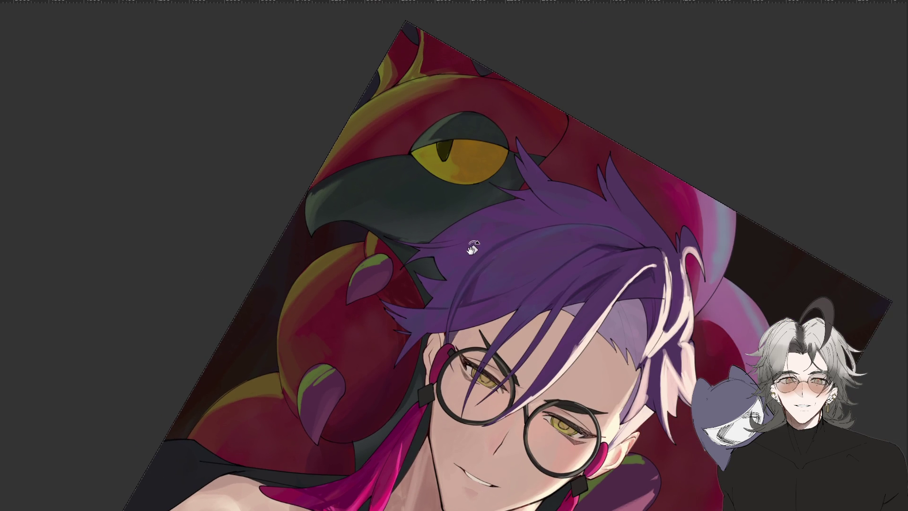
pyautogui.scroll(1, 463, 253)
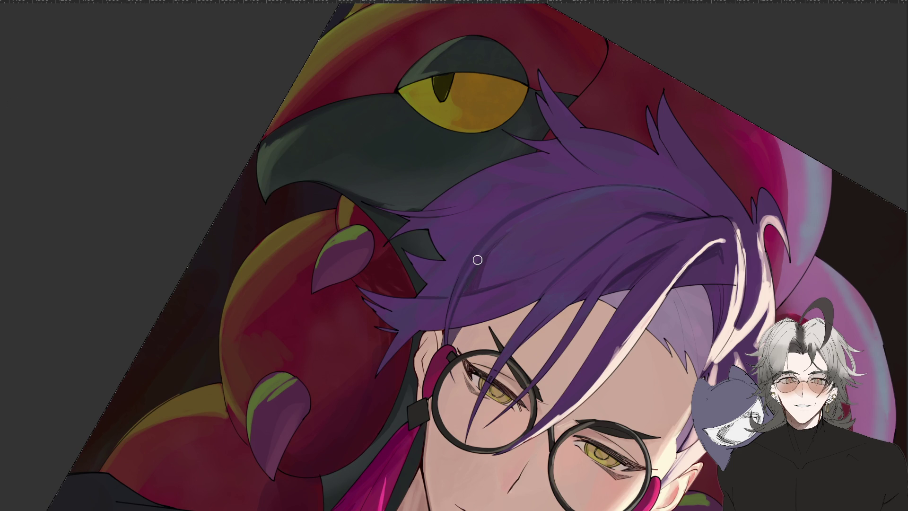
pyautogui.scroll(-3, 477, 259)
pyautogui.scroll(3, 477, 259)
pyautogui.hotkey('ctrl', '-')
pyautogui.scroll(3, 671, 234)
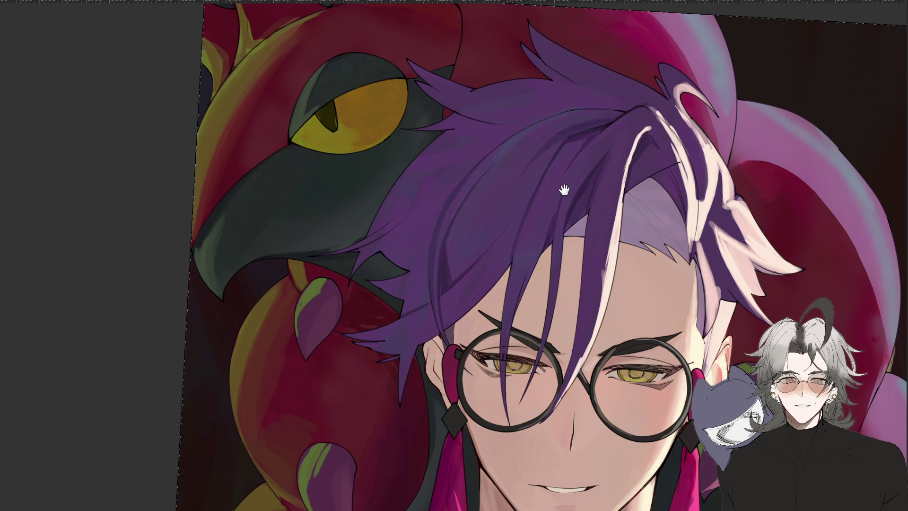
# Rotate the view about 30° and try a dark strand line in the hair, undoing it
pyautogui.scroll(-2, 563, 188)
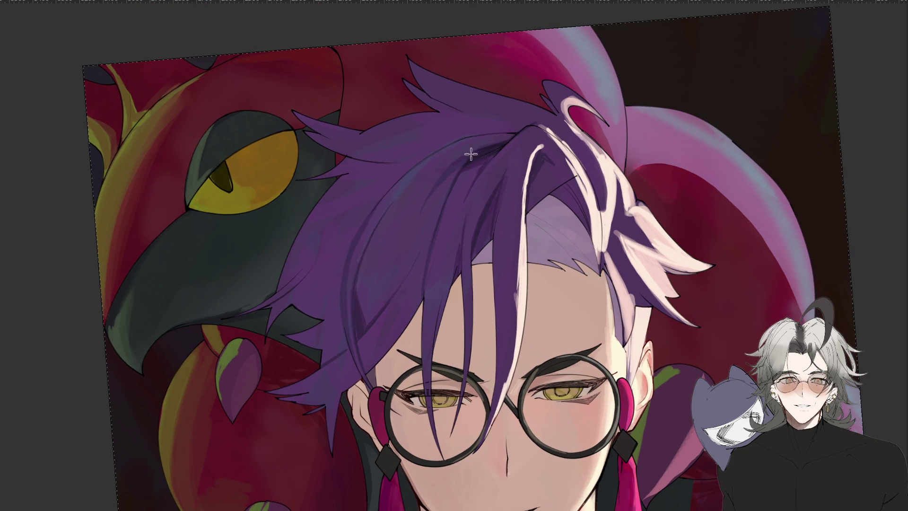
pyautogui.scroll(-1, 414, 231)
pyautogui.scroll(1, 414, 231)
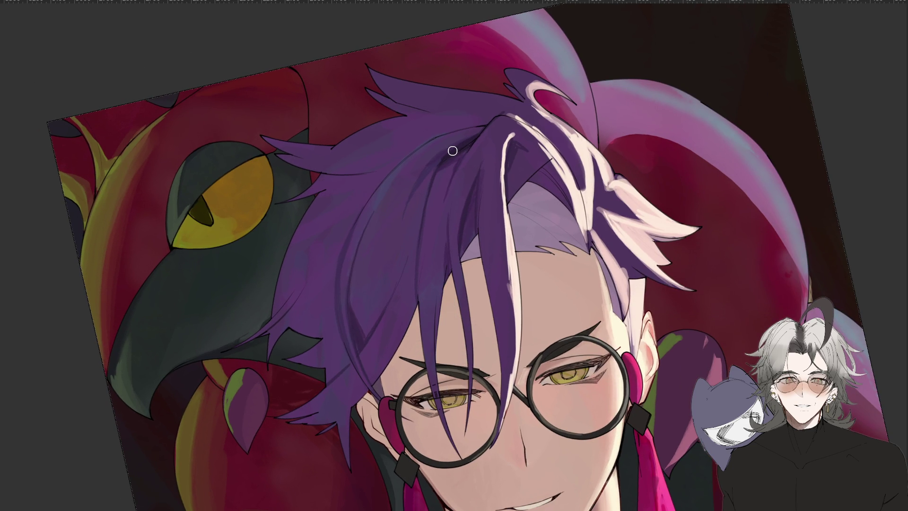
pyautogui.scroll(1, 513, 229)
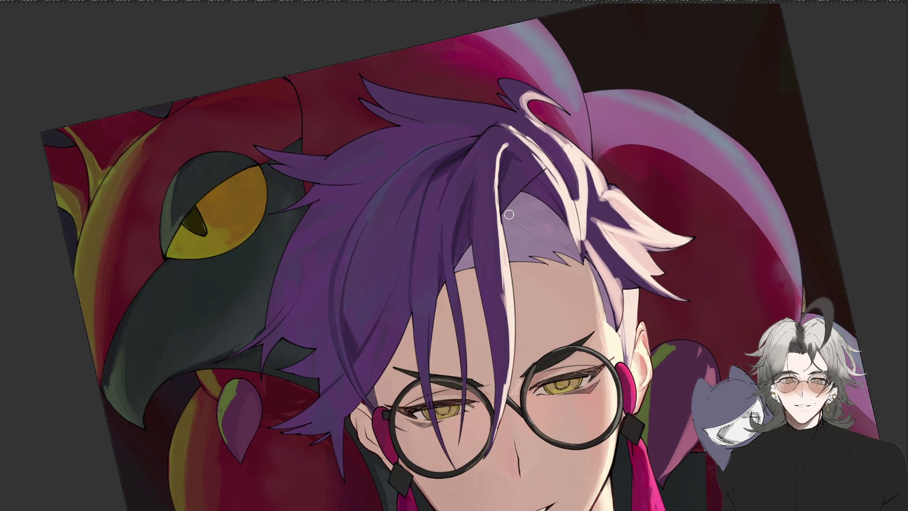
pyautogui.moveTo(362, 445); pyautogui.dragTo(367, 161)
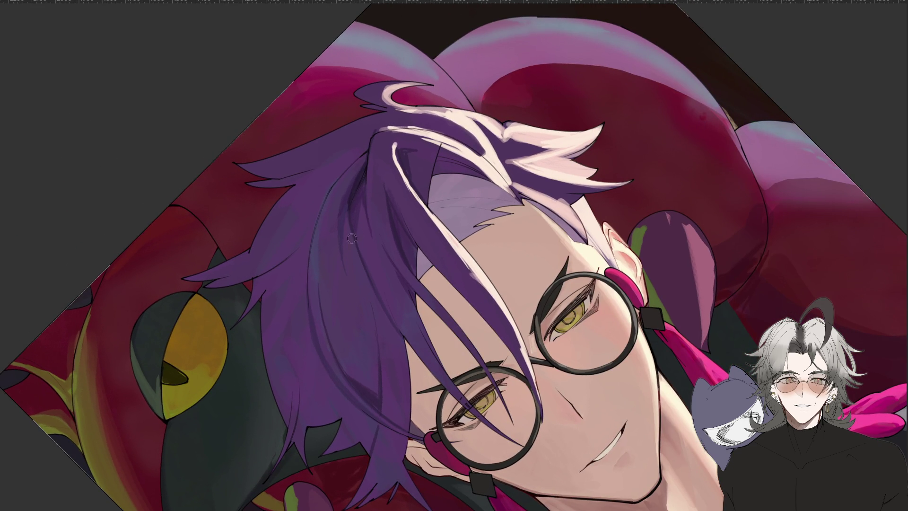
pyautogui.moveTo(326, 204)
pyautogui.mouseDown()
pyautogui.moveTo(306, 298)
pyautogui.moveTo(426, 265)
pyautogui.moveTo(501, 264)
pyautogui.moveTo(533, 283)
pyautogui.moveTo(419, 252)
pyautogui.mouseUp()
pyautogui.hotkey('ctrl', 'z')
# Rotate the view again and draw thin dark lines along the hair edge, redrawing one stroke
pyautogui.scroll(-5, 307, 306)
pyautogui.scroll(3, 419, 252)
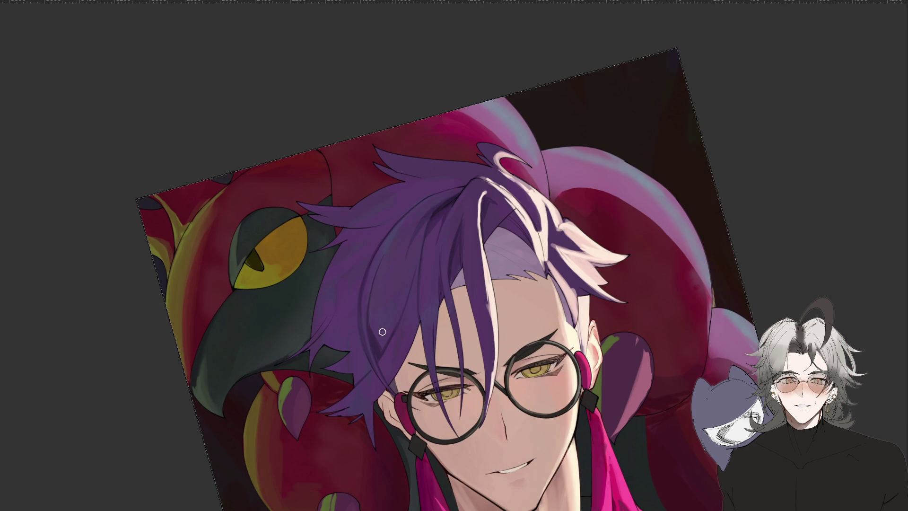
pyautogui.scroll(3, 377, 362)
pyautogui.scroll(1, 357, 345)
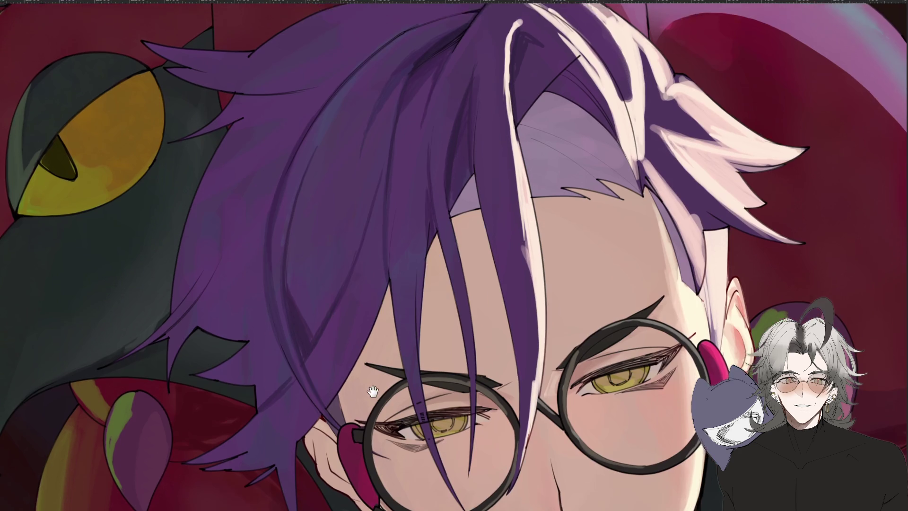
pyautogui.moveTo(365, 372)
pyautogui.mouseDown()
pyautogui.moveTo(513, 363)
pyautogui.moveTo(501, 378)
pyautogui.moveTo(261, 274)
pyautogui.mouseUp()
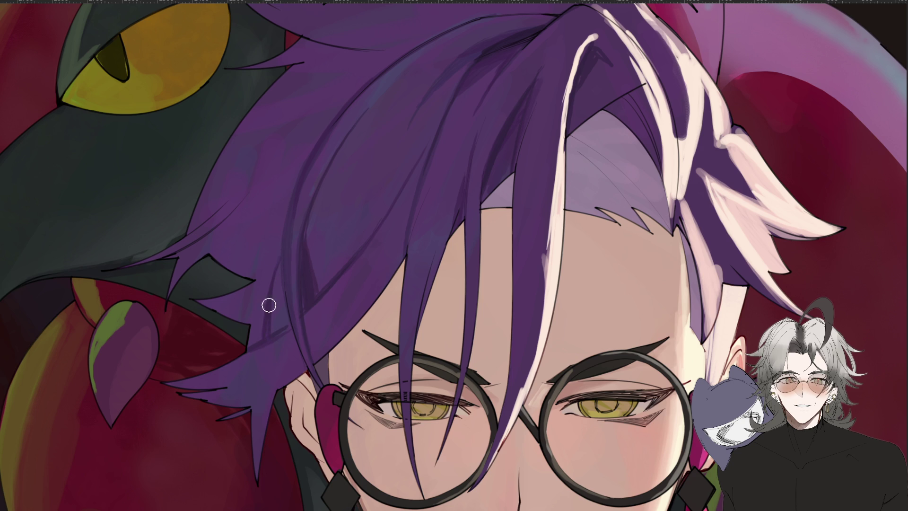
pyautogui.moveTo(213, 226); pyautogui.dragTo(266, 169)
pyautogui.hotkey('ctrl', 'z')
pyautogui.moveTo(211, 231); pyautogui.dragTo(286, 143)
pyautogui.scroll(-5, 445, 215)
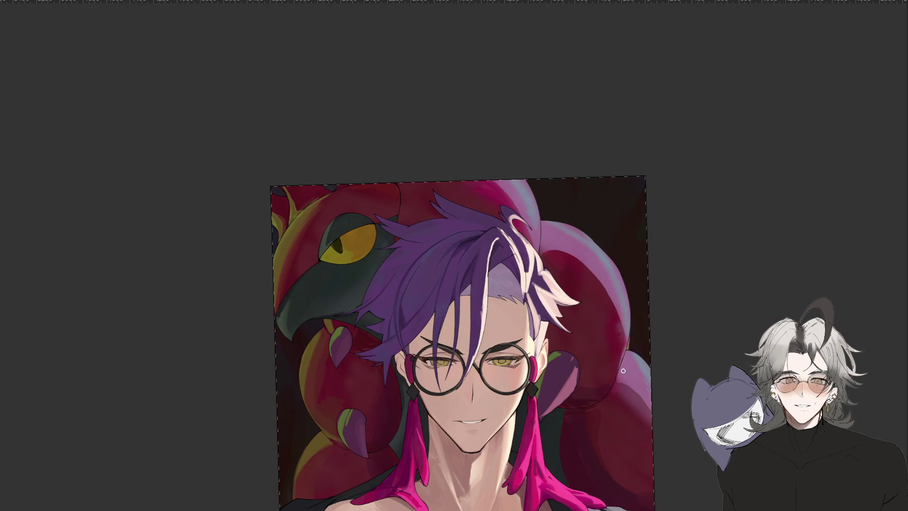
pyautogui.press('h')
pyautogui.moveTo(619, 367)
pyautogui.mouseDown()
pyautogui.moveTo(591, 246)
pyautogui.moveTo(530, 170)
pyautogui.moveTo(483, 155)
pyautogui.mouseUp()
pyautogui.scroll(3, 445, 319)
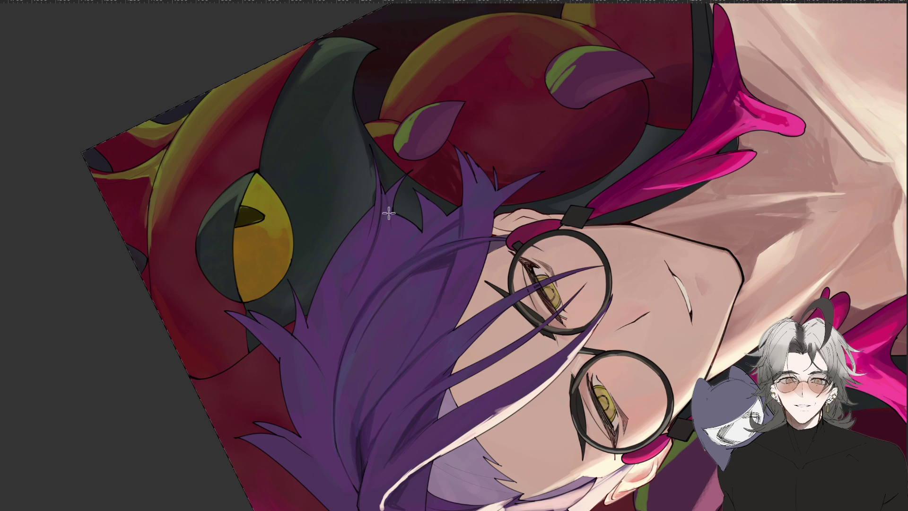
pyautogui.press('h')
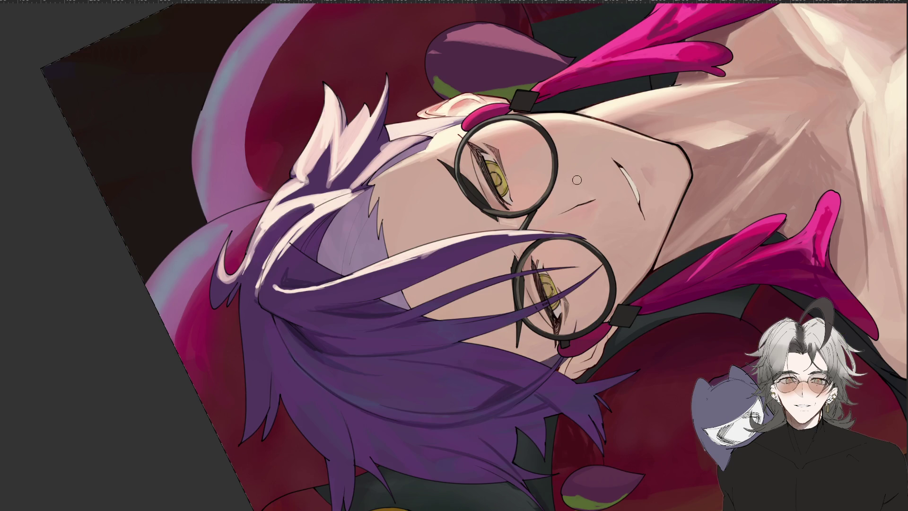
pyautogui.press('h')
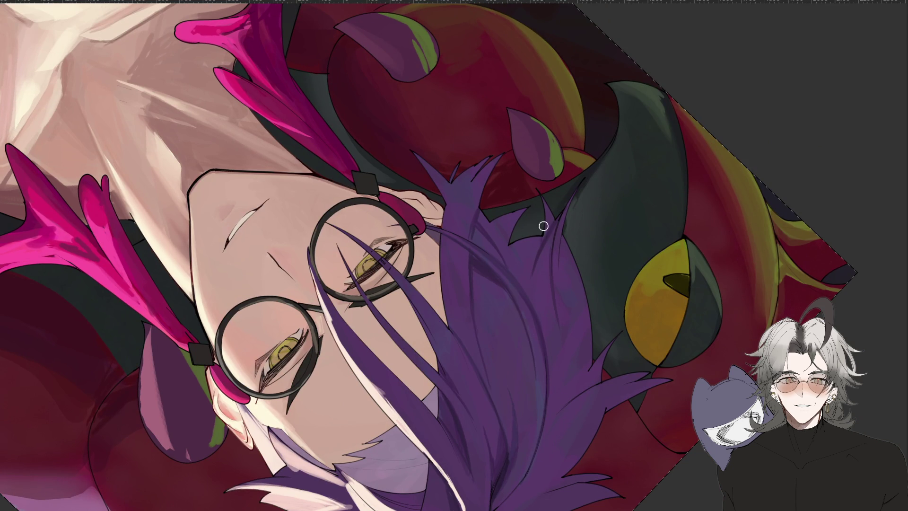
pyautogui.moveTo(537, 240)
pyautogui.mouseDown()
pyautogui.moveTo(473, 388)
pyautogui.moveTo(353, 491)
pyautogui.moveTo(391, 257)
pyautogui.moveTo(457, 210)
pyautogui.mouseUp()
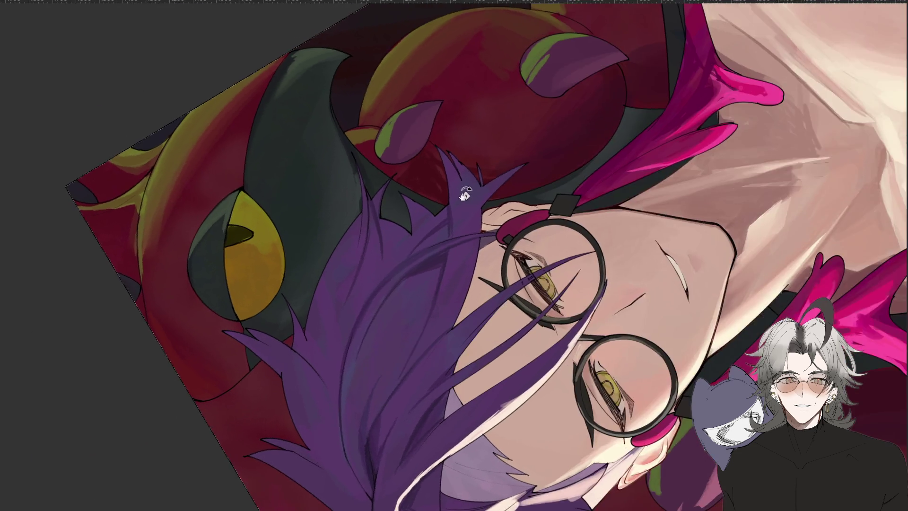
pyautogui.scroll(2, 456, 210)
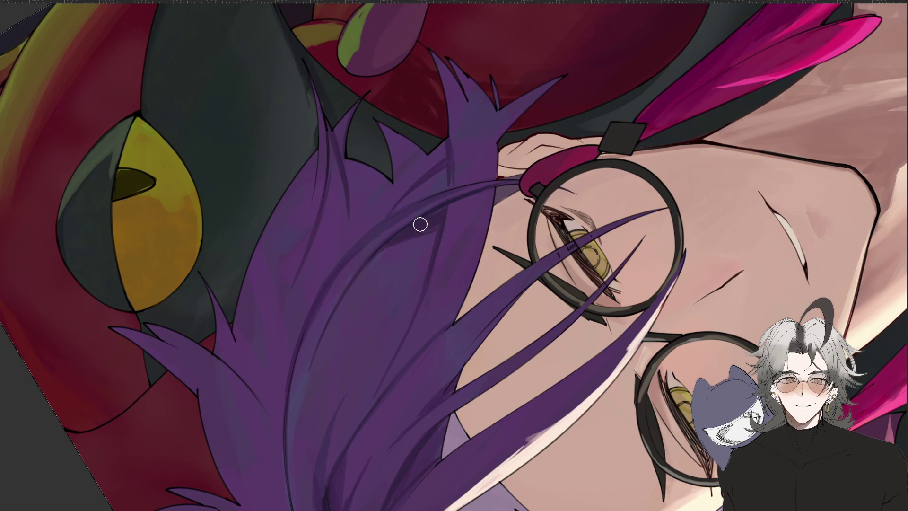
pyautogui.scroll(-2, 331, 327)
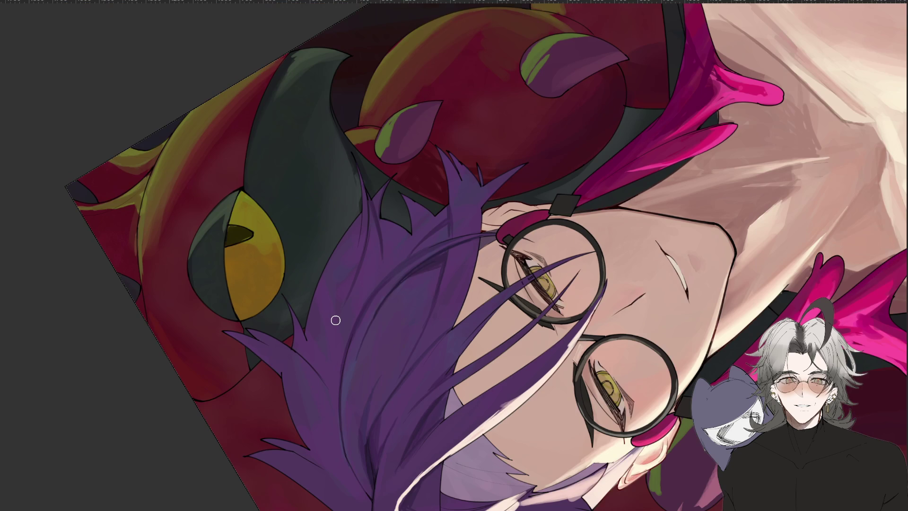
pyautogui.moveTo(442, 318); pyautogui.dragTo(427, 282)
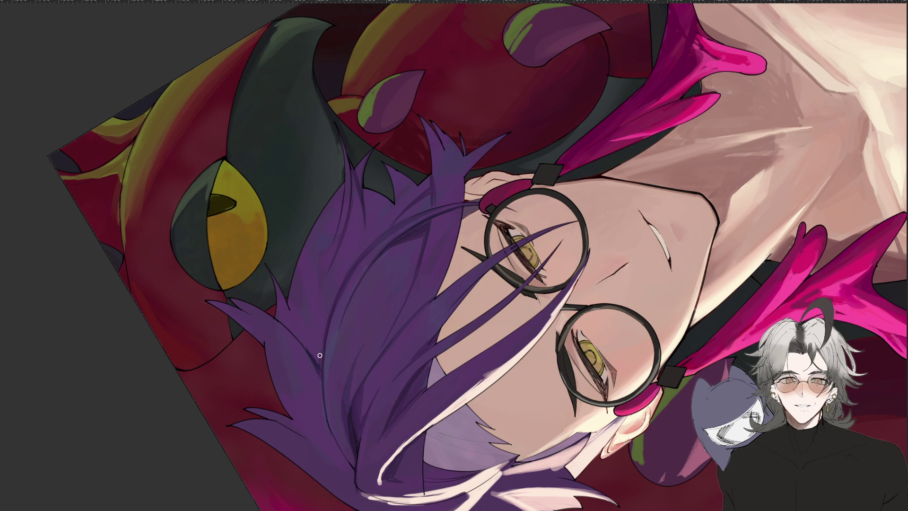
pyautogui.moveTo(330, 312)
pyautogui.mouseDown()
pyautogui.moveTo(345, 265)
pyautogui.moveTo(468, 213)
pyautogui.moveTo(534, 265)
pyautogui.mouseUp()
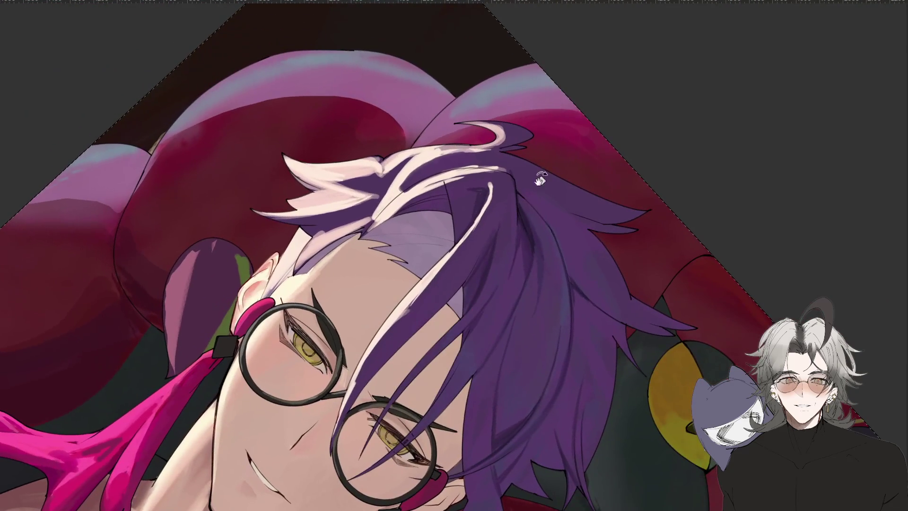
pyautogui.press('alt')
pyautogui.moveTo(451, 191); pyautogui.dragTo(416, 189)
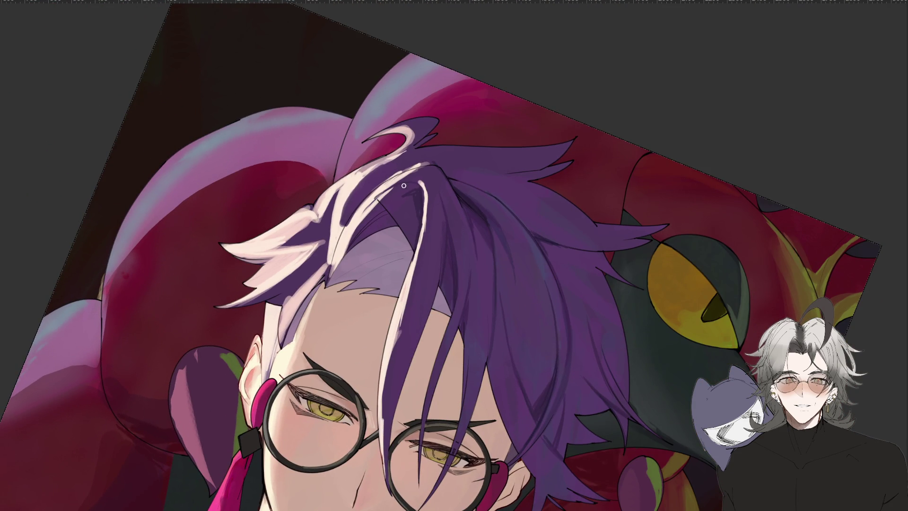
pyautogui.press('h')
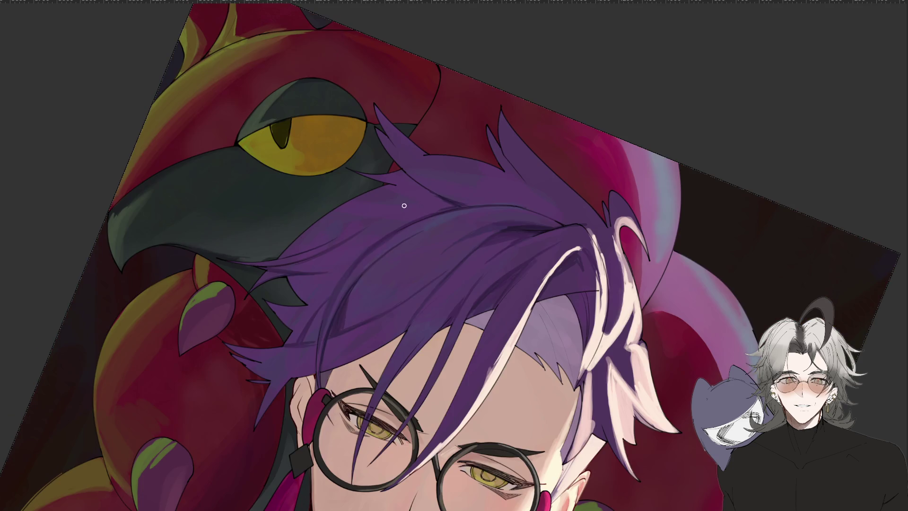
pyautogui.press('h')
pyautogui.moveTo(340, 314); pyautogui.dragTo(454, 376)
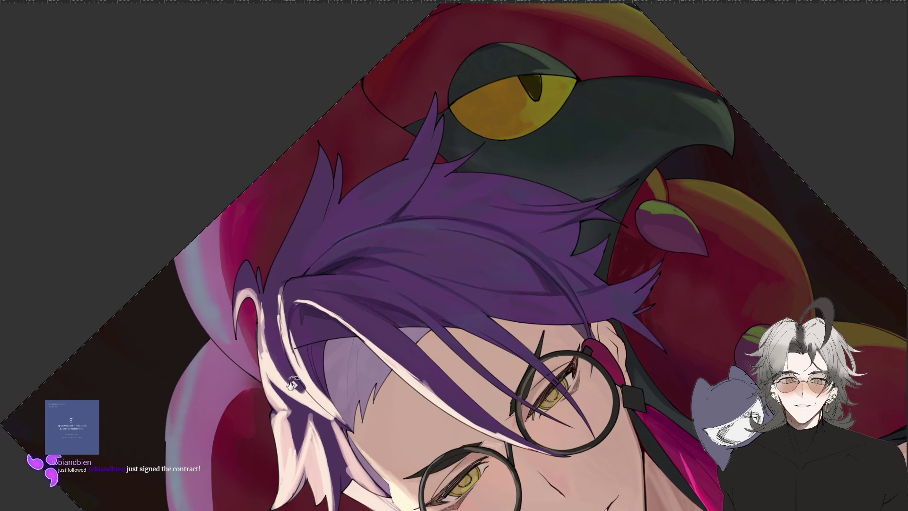
pyautogui.moveTo(299, 284); pyautogui.dragTo(313, 304)
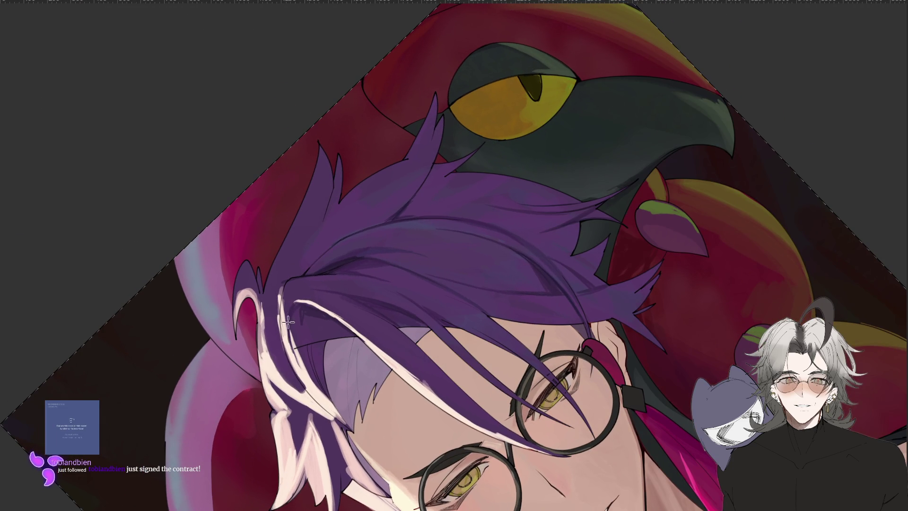
pyautogui.moveTo(497, 278)
pyautogui.mouseDown()
pyautogui.moveTo(582, 383)
pyautogui.moveTo(603, 391)
pyautogui.moveTo(560, 316)
pyautogui.mouseUp()
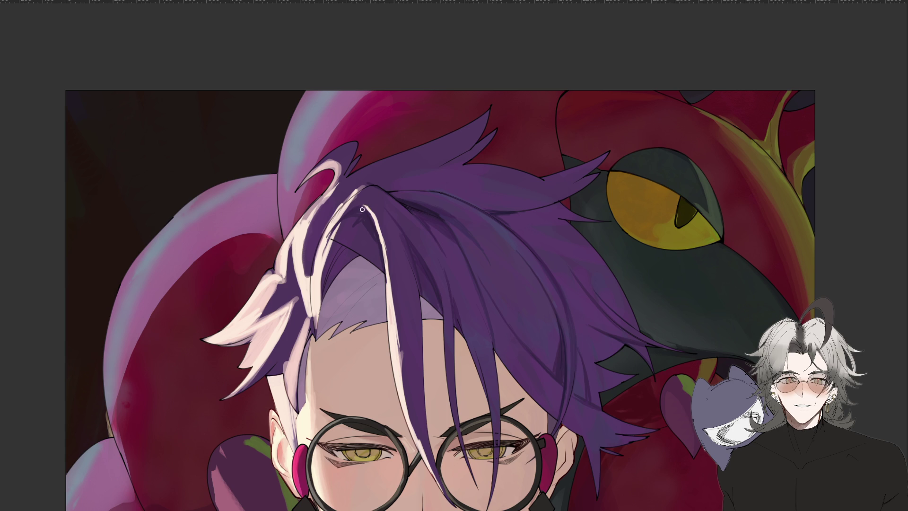
# Shade faintly over the white highlight on the front hair strand, checking it mirrored and zoomed
pyautogui.moveTo(349, 202)
pyautogui.mouseDown()
pyautogui.moveTo(358, 197)
pyautogui.moveTo(354, 208)
pyautogui.mouseUp()
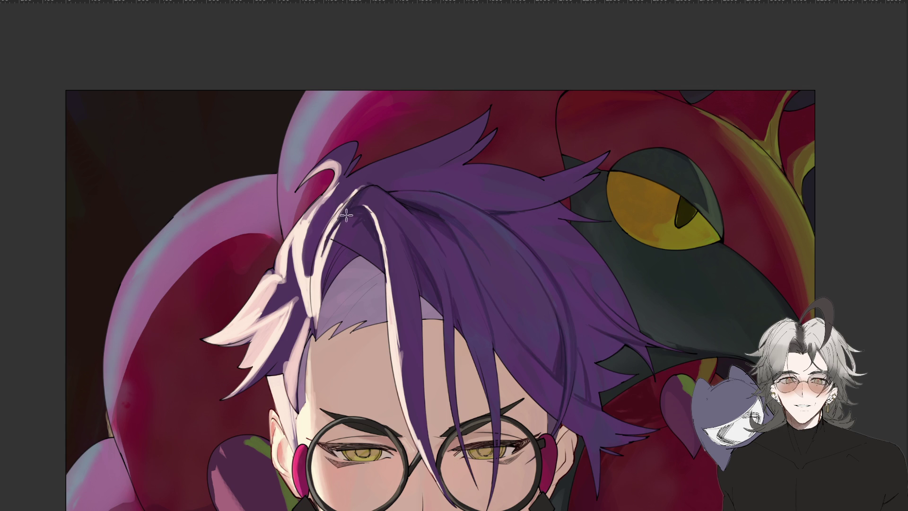
pyautogui.hotkey('ctrl', '-')
pyautogui.press('m')
pyautogui.hotkey('ctrl', '+')
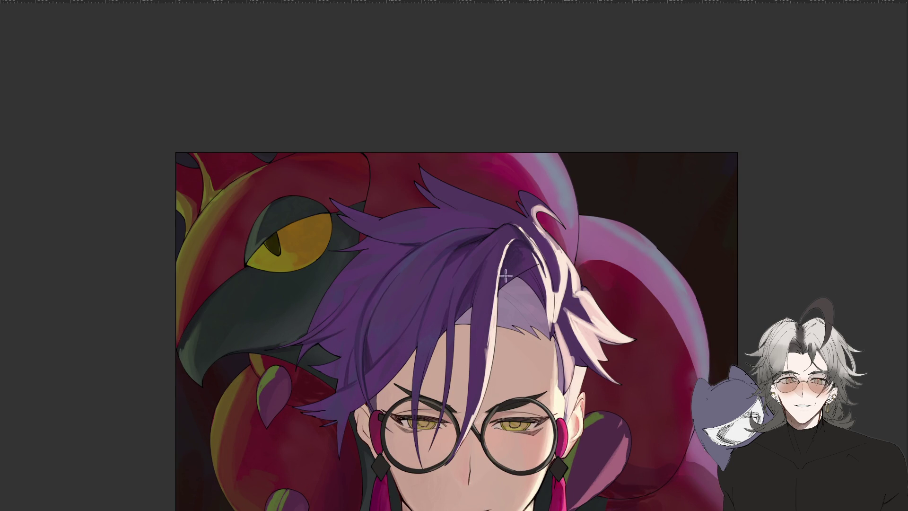
pyautogui.hotkey('ctrl', '-')
pyautogui.hotkey('ctrl', '+')
pyautogui.press('m')
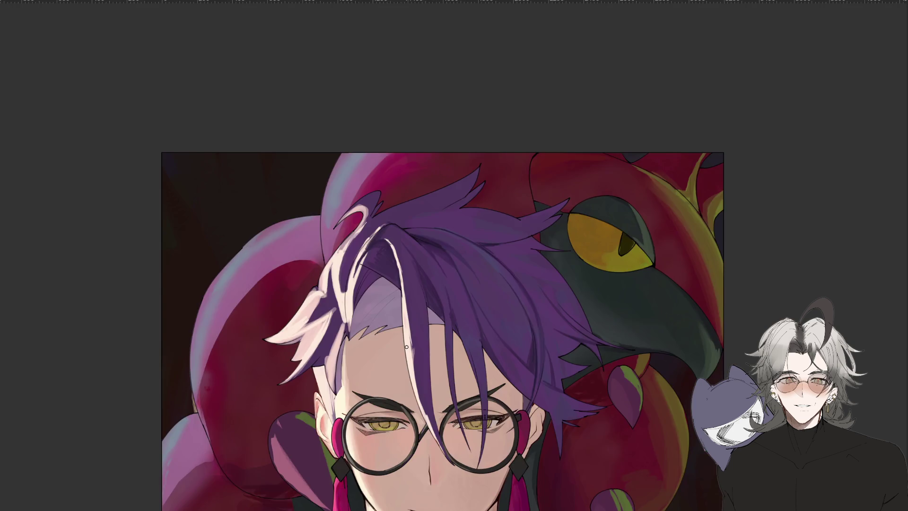
pyautogui.hotkey('ctrl', '-')
pyautogui.hotkey('ctrl', '+')
# Switch to the Lasso, rotate the view about 25° clockwise and pan the portrait up-left
pyautogui.press('l')
pyautogui.press('r')
pyautogui.moveTo(686, 255); pyautogui.dragTo(596, 357)
pyautogui.moveTo(575, 410); pyautogui.dragTo(519, 346)
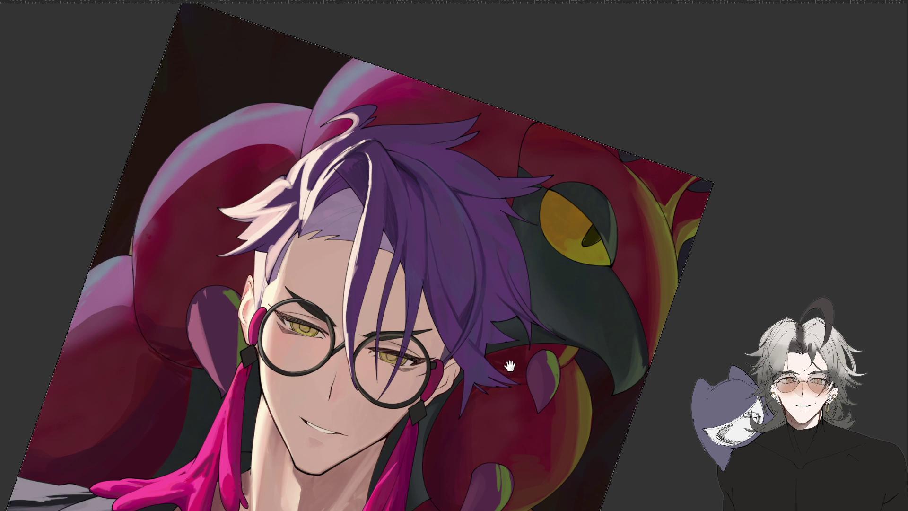
# Lasso-select one strand of the upper purple hair and tilt the canvas slightly
pyautogui.moveTo(509, 361); pyautogui.dragTo(487, 326)
pyautogui.moveTo(410, 195)
pyautogui.mouseDown()
pyautogui.moveTo(441, 285)
pyautogui.moveTo(450, 232)
pyautogui.moveTo(423, 235)
pyautogui.mouseUp()
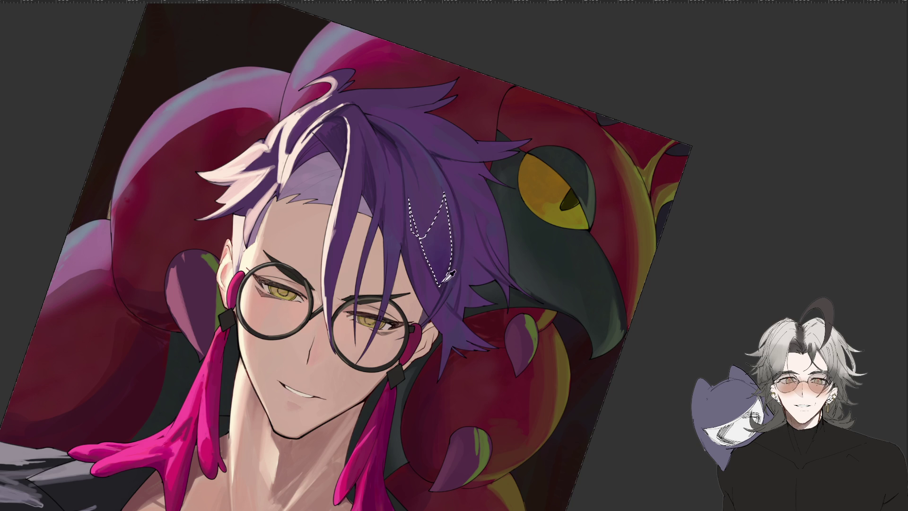
pyautogui.moveTo(454, 263); pyautogui.dragTo(532, 282)
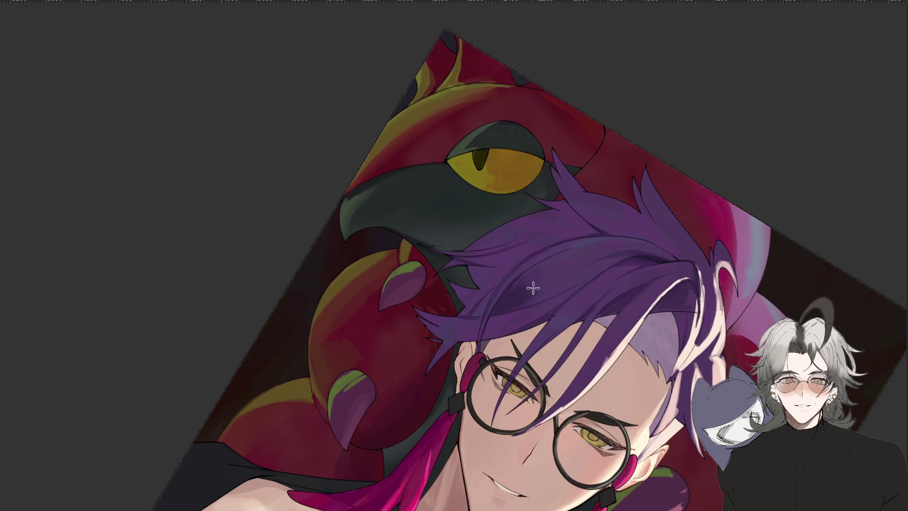
pyautogui.moveTo(553, 308); pyautogui.dragTo(534, 315)
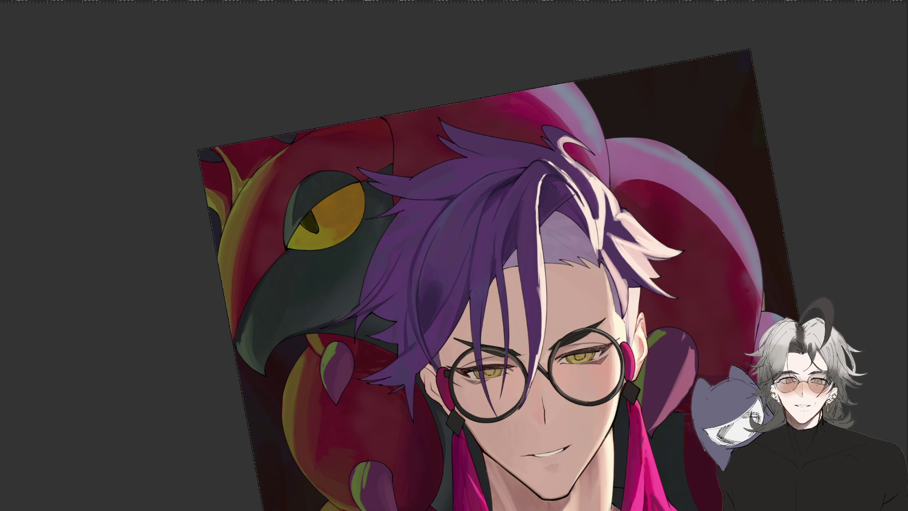
pyautogui.hotkey('ctrl', '-')
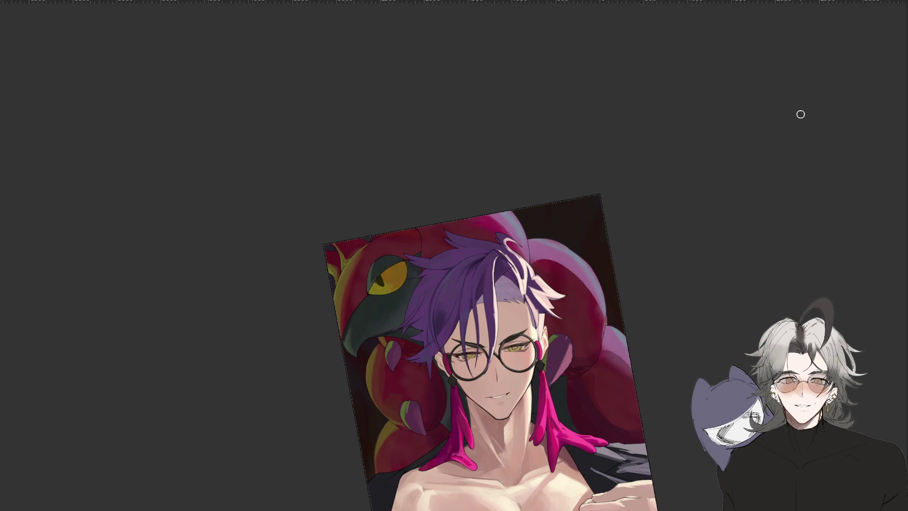
pyautogui.hotkey('ctrl', '+')
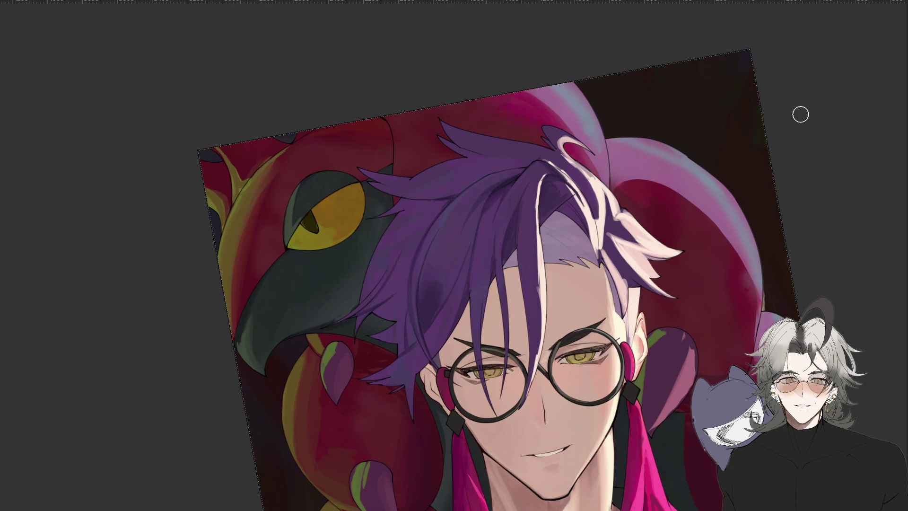
pyautogui.hotkey('ctrl', '+')
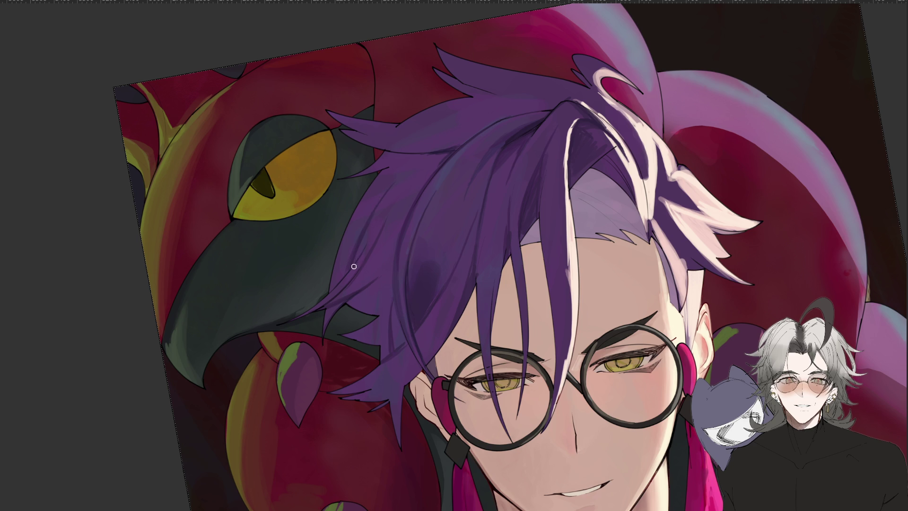
pyautogui.hotkey('ctrl', '-')
pyautogui.hotkey('ctrl', '+')
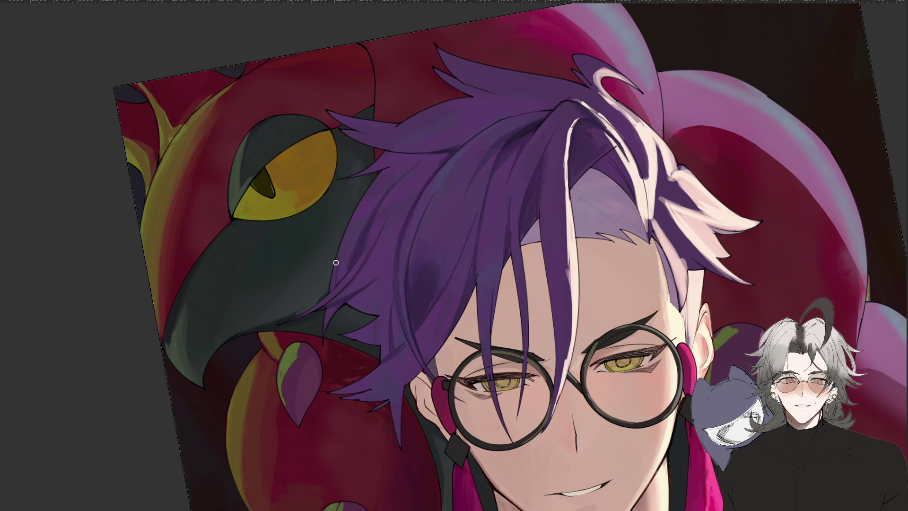
pyautogui.hotkey('ctrl', '-')
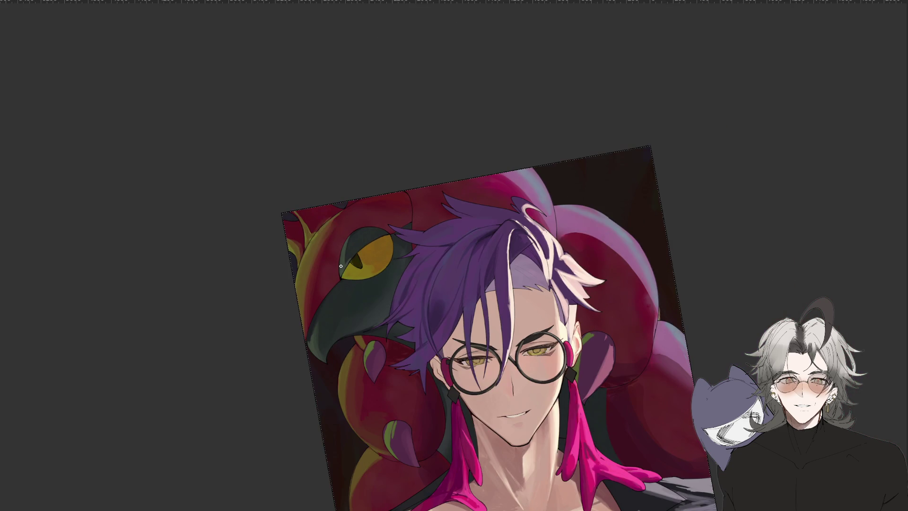
pyautogui.press('m')
pyautogui.press('6')
pyautogui.hotkey('ctrl', '+')
pyautogui.hotkey('ctrl', '+')
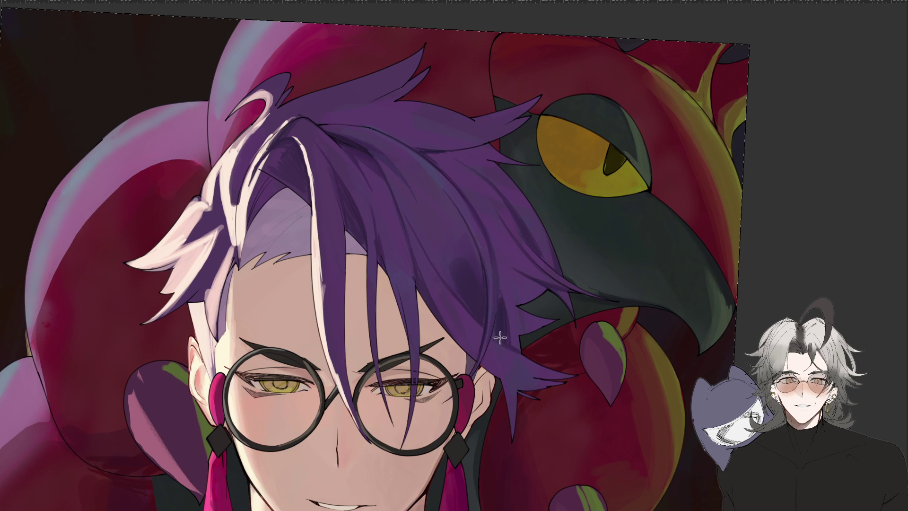
pyautogui.hotkey('ctrl', '-')
pyautogui.scroll(-1, 495, 324)
pyautogui.scroll(3, 495, 324)
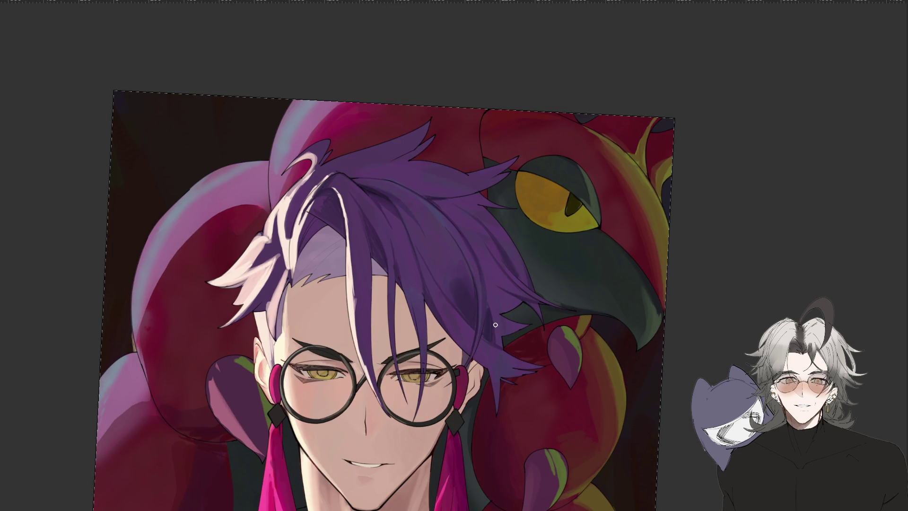
pyautogui.moveTo(495, 324); pyautogui.dragTo(496, 290)
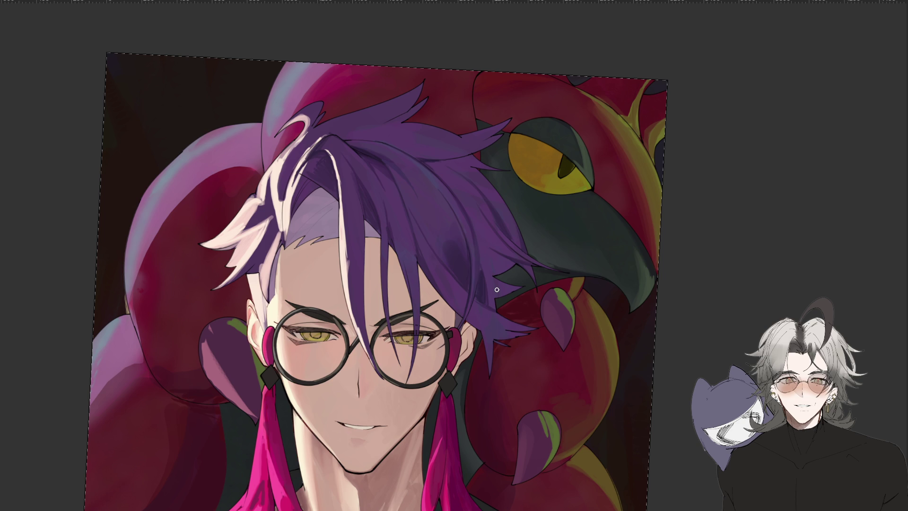
pyautogui.scroll(-3, 496, 289)
pyautogui.scroll(3, 497, 289)
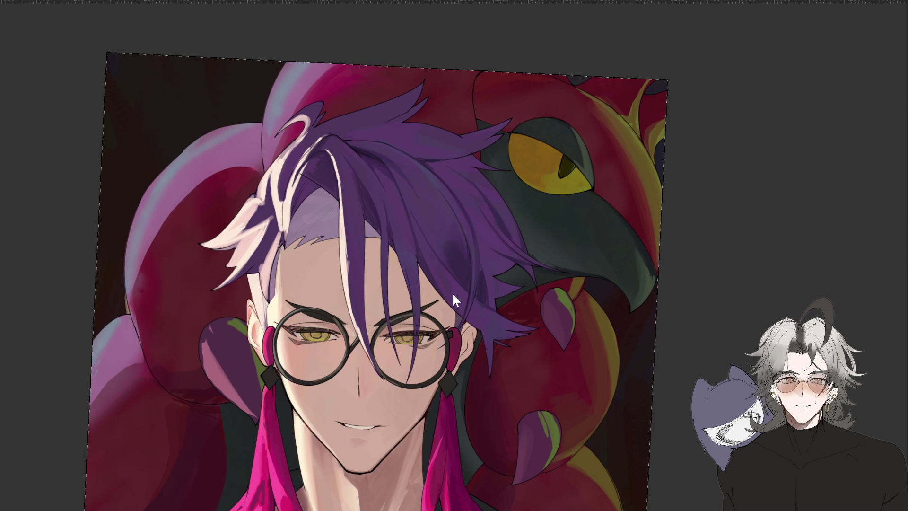
pyautogui.press('h')
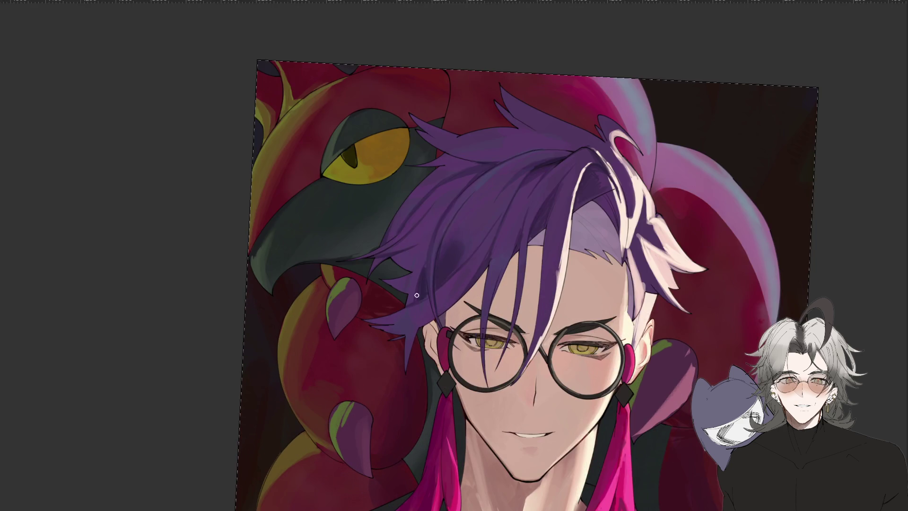
pyautogui.press('r')
pyautogui.moveTo(328, 414); pyautogui.dragTo(385, 466)
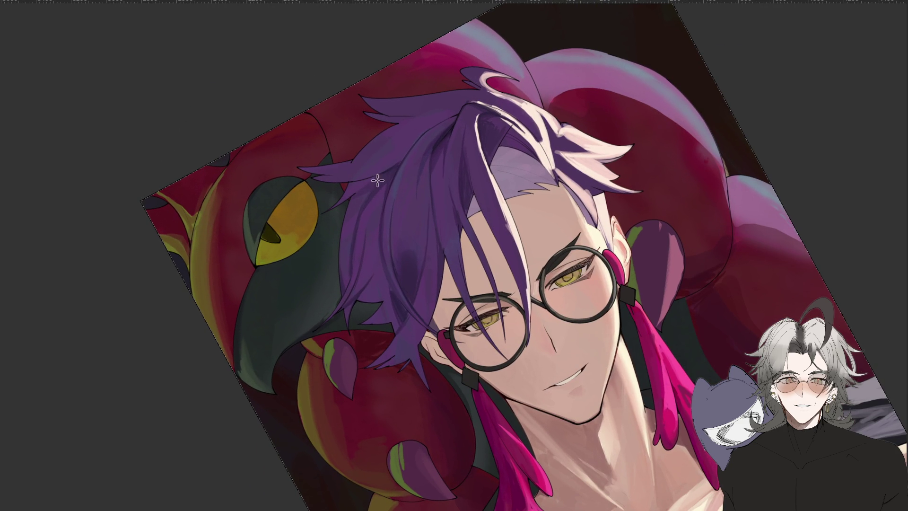
pyautogui.scroll(-5, 357, 221)
pyautogui.scroll(8, 357, 220)
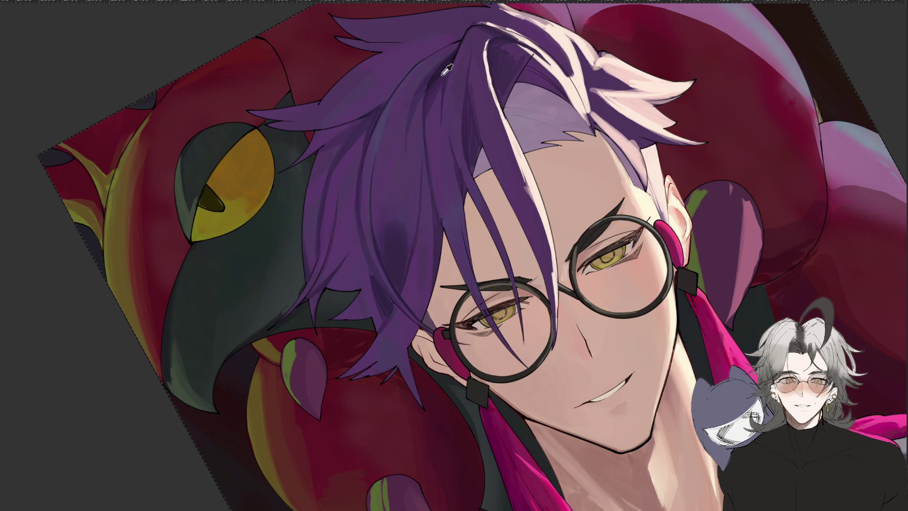
pyautogui.press('h')
pyautogui.scroll(-3, 426, 396)
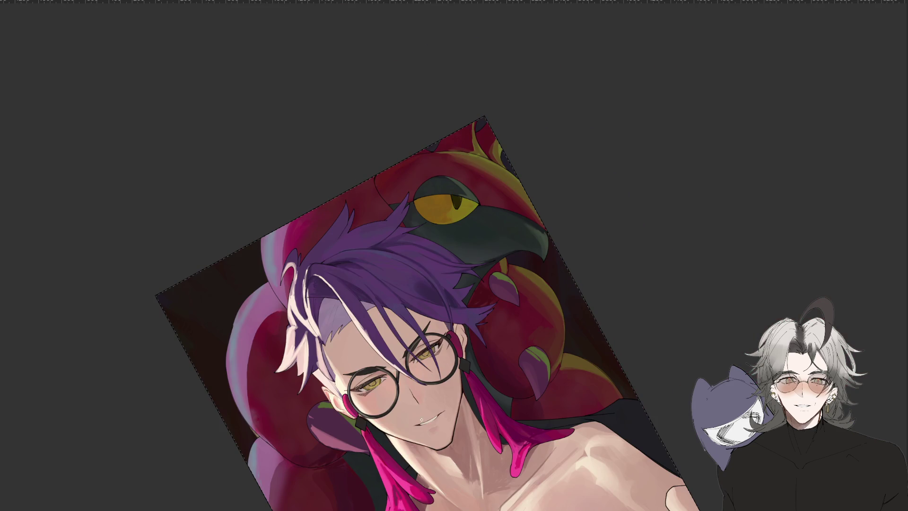
pyautogui.press('Escape')
pyautogui.scroll(-2, 450, 426)
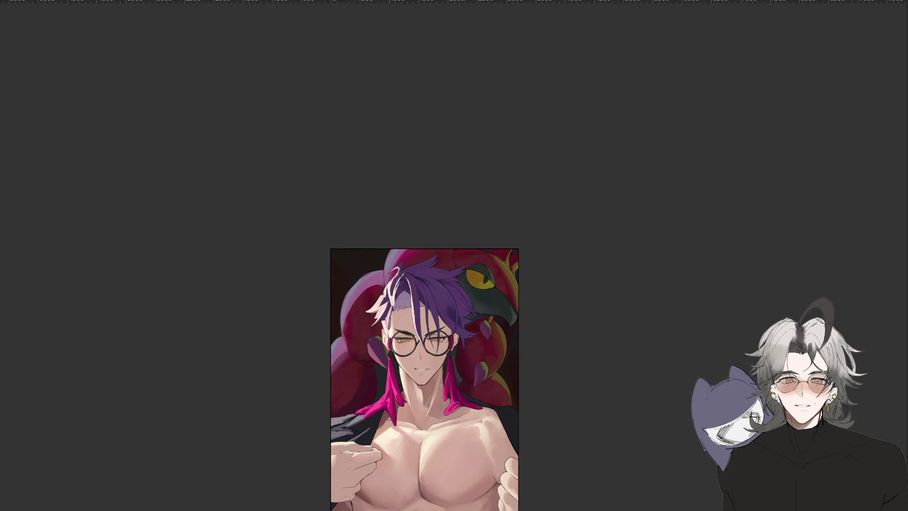
pyautogui.scroll(2, 449, 338)
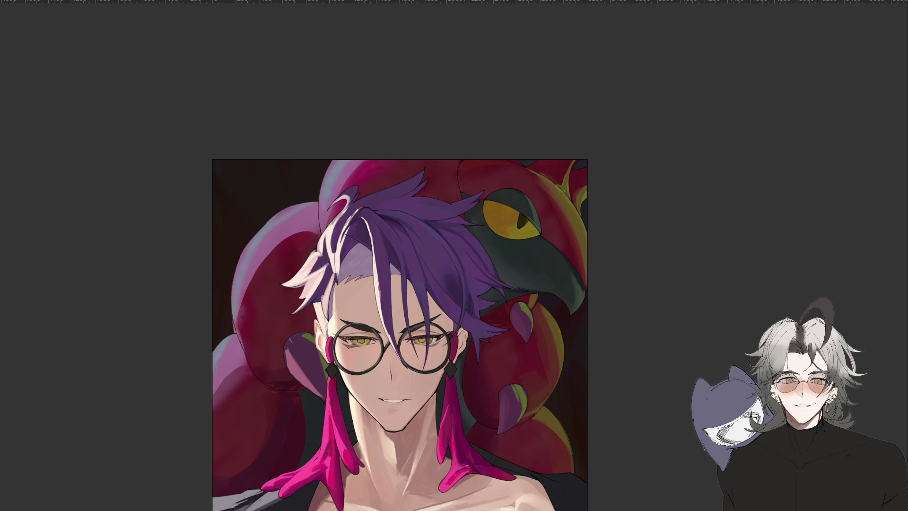
pyautogui.moveTo(533, 421)
pyautogui.mouseDown()
pyautogui.moveTo(473, 449)
pyautogui.moveTo(224, 429)
pyautogui.moveTo(338, 357)
pyautogui.moveTo(274, 430)
pyautogui.mouseUp()
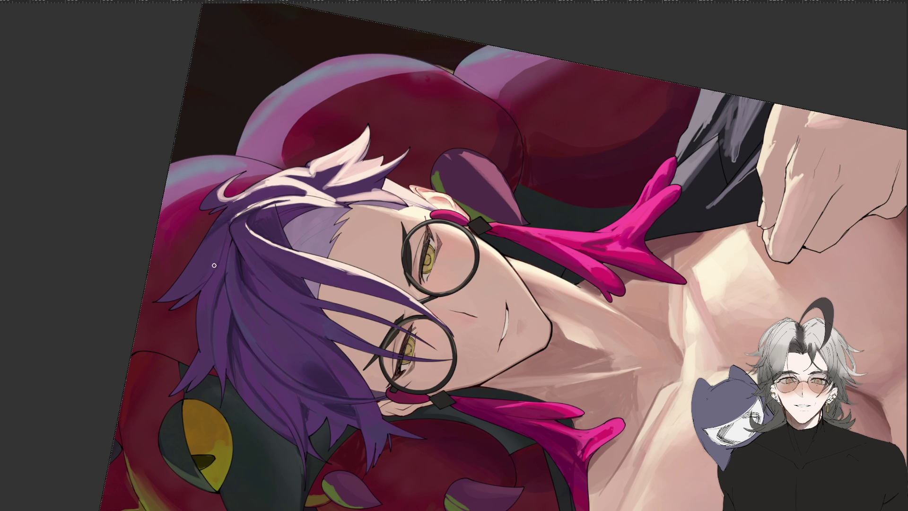
pyautogui.moveTo(224, 256)
pyautogui.mouseDown()
pyautogui.moveTo(572, 505)
pyautogui.moveTo(699, 492)
pyautogui.moveTo(618, 449)
pyautogui.moveTo(614, 375)
pyautogui.moveTo(655, 468)
pyautogui.moveTo(515, 377)
pyautogui.mouseUp()
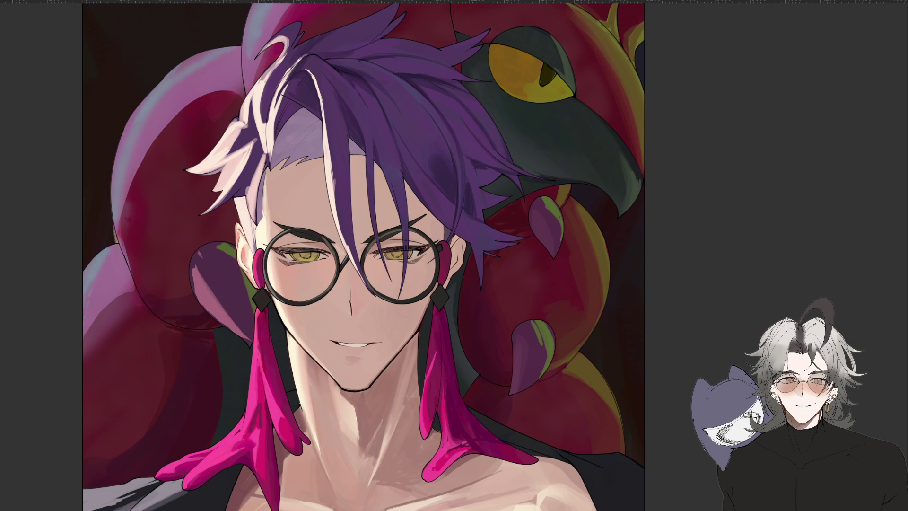
# Zoom in and out and mirror the view to inspect the face and forehead hair
pyautogui.scroll(-3, 378, 314)
pyautogui.scroll(3, 507, 309)
pyautogui.moveTo(528, 229); pyautogui.dragTo(525, 260)
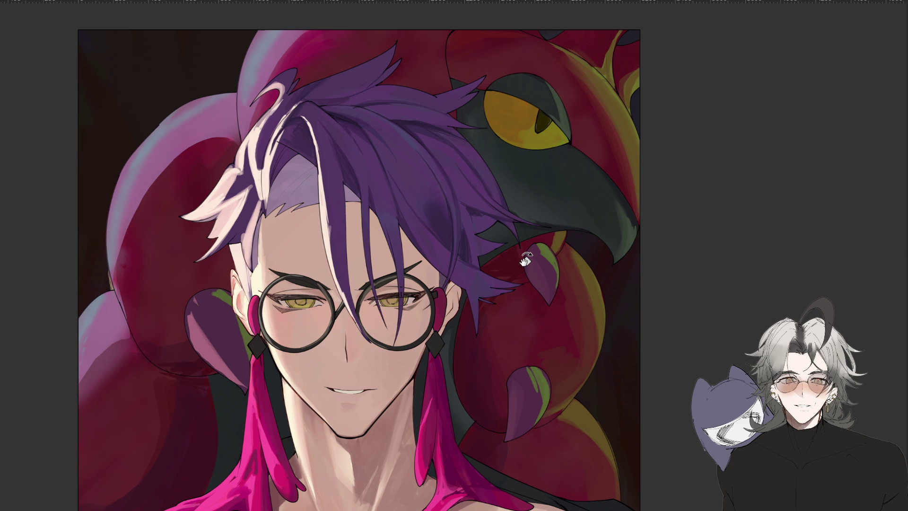
pyautogui.hotkey('ctrl', '-')
pyautogui.hotkey('ctrl', '-')
pyautogui.hotkey('ctrl', '+')
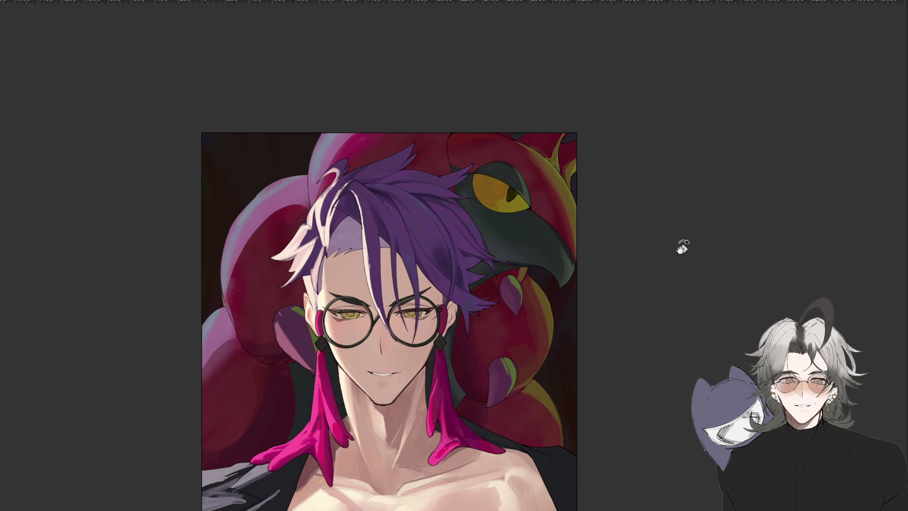
pyautogui.hotkey('ctrl', '+')
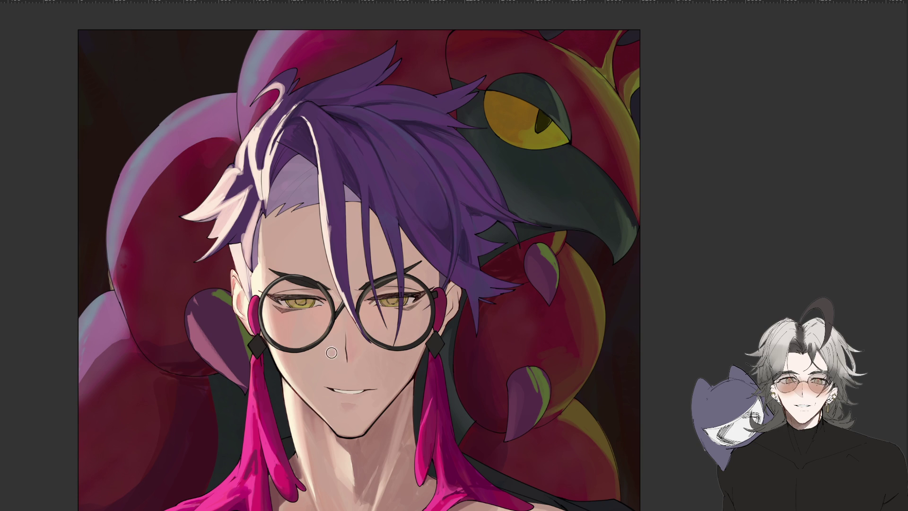
pyautogui.press('m')
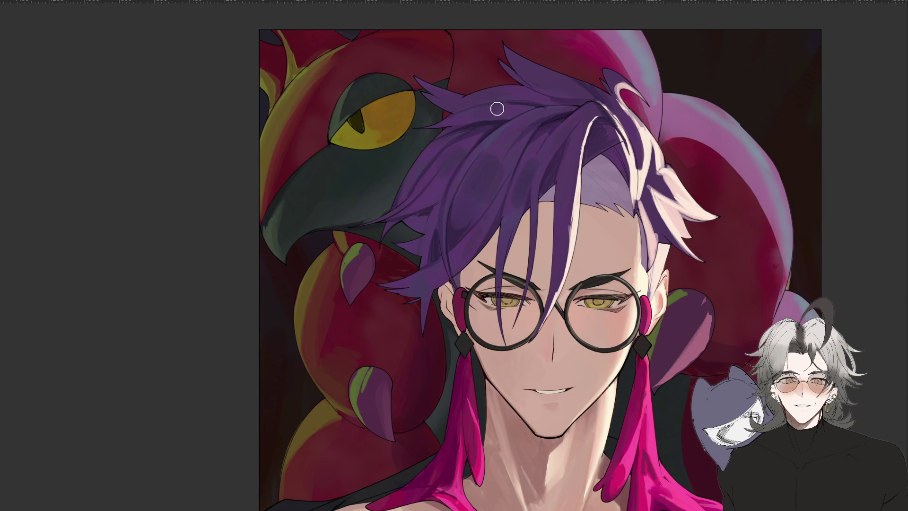
pyautogui.press('-')
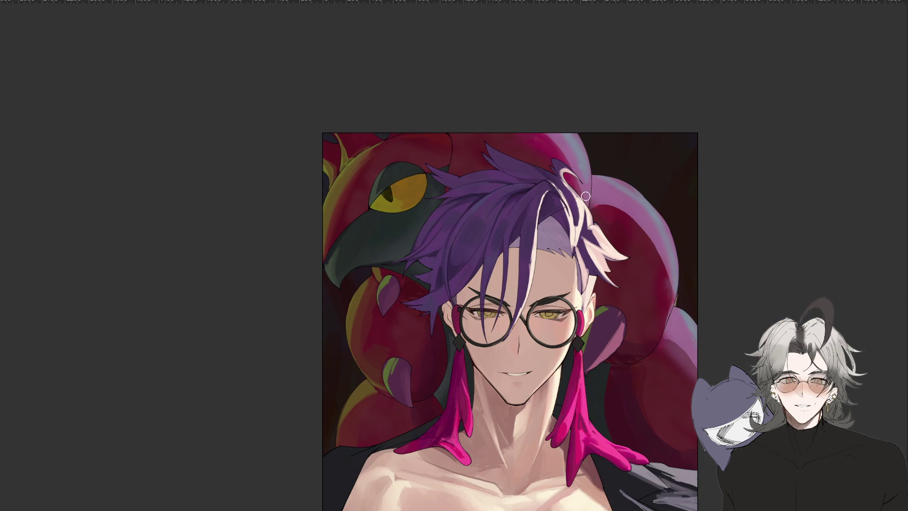
pyautogui.press('-')
pyautogui.press('+')
pyautogui.press('+')
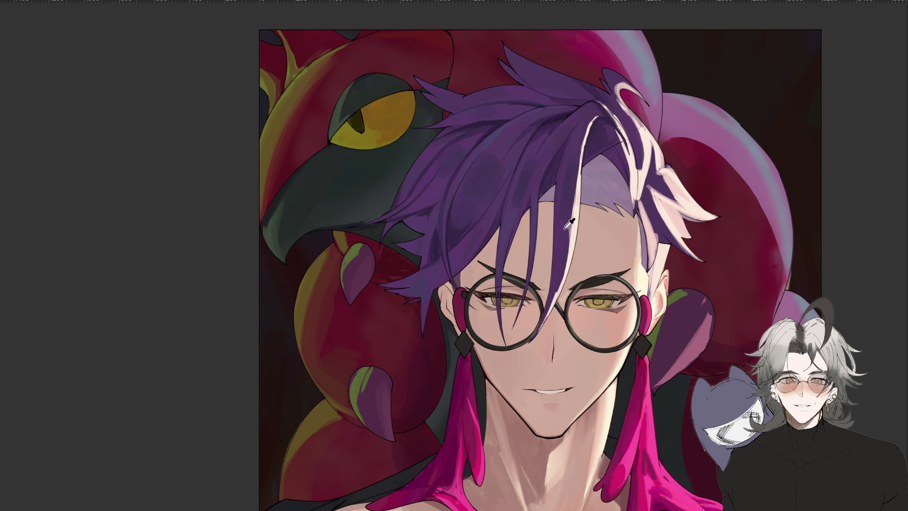
pyautogui.press('h')
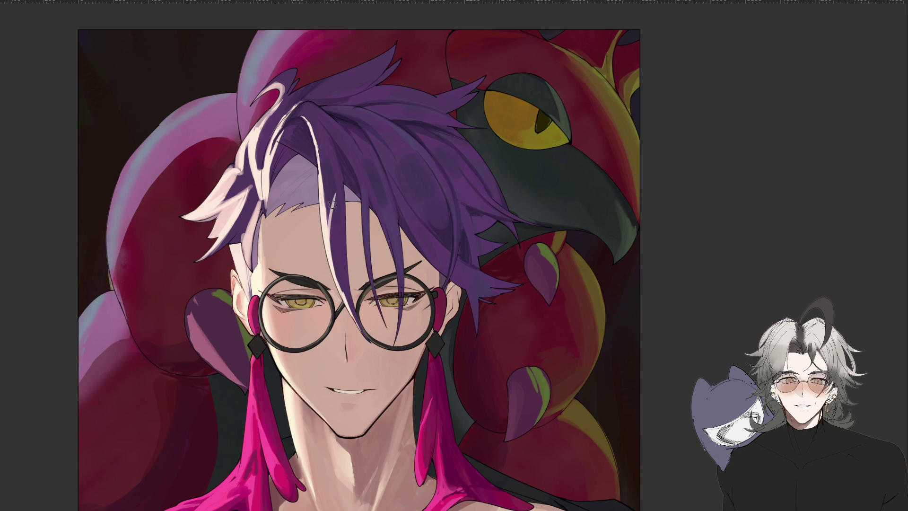
# Paint purple over the white hair strand above the eyebrow
pyautogui.moveTo(334, 234); pyautogui.dragTo(332, 210)
pyautogui.hotkey('ctrl', '-')
pyautogui.hotkey('ctrl', '+')
pyautogui.hotkey('ctrl', '+')
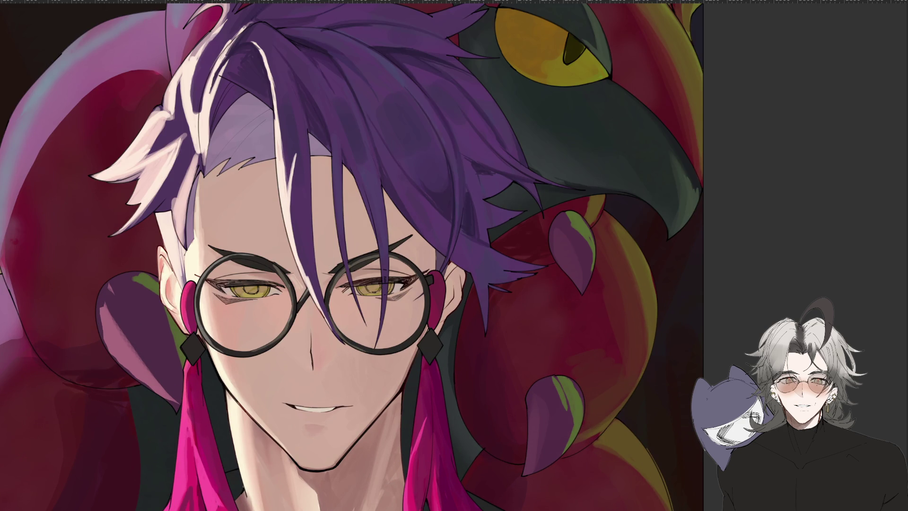
pyautogui.moveTo(289, 181)
pyautogui.mouseDown()
pyautogui.moveTo(281, 123)
pyautogui.moveTo(284, 191)
pyautogui.mouseUp()
pyautogui.moveTo(288, 147)
pyautogui.mouseDown()
pyautogui.moveTo(279, 125)
pyautogui.moveTo(284, 168)
pyautogui.moveTo(277, 122)
pyautogui.mouseUp()
# Try darker purple strokes on the forehead strand, undoing each to keep the lighter version
pyautogui.moveTo(289, 169); pyautogui.dragTo(315, 294)
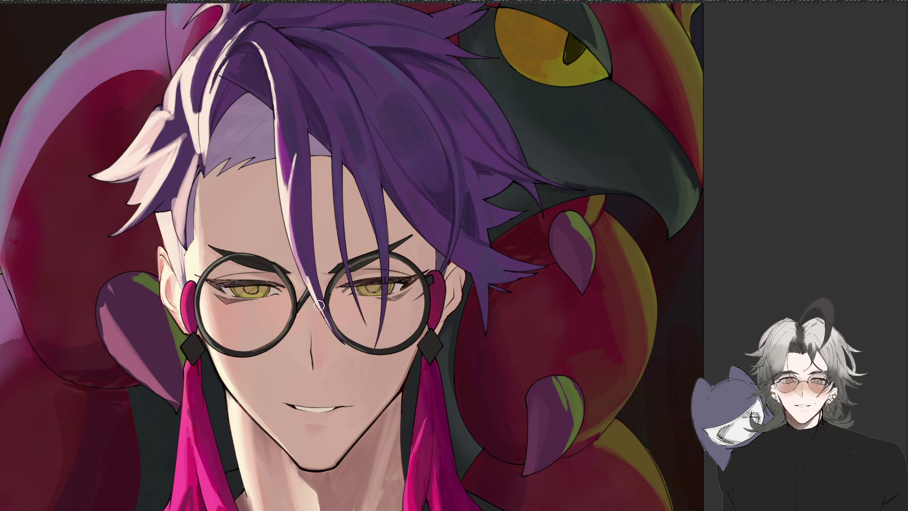
pyautogui.hotkey('ctrl', 'z')
pyautogui.moveTo(290, 204); pyautogui.dragTo(312, 293)
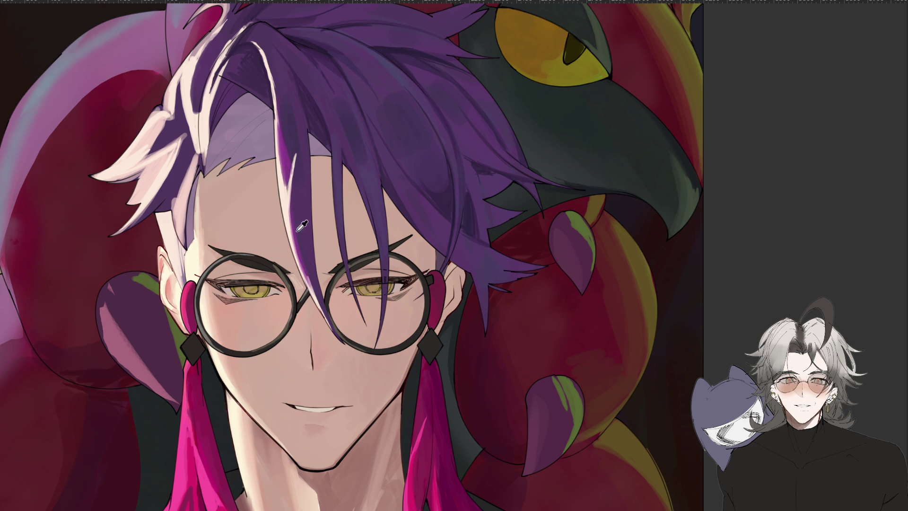
pyautogui.moveTo(292, 208); pyautogui.dragTo(326, 312)
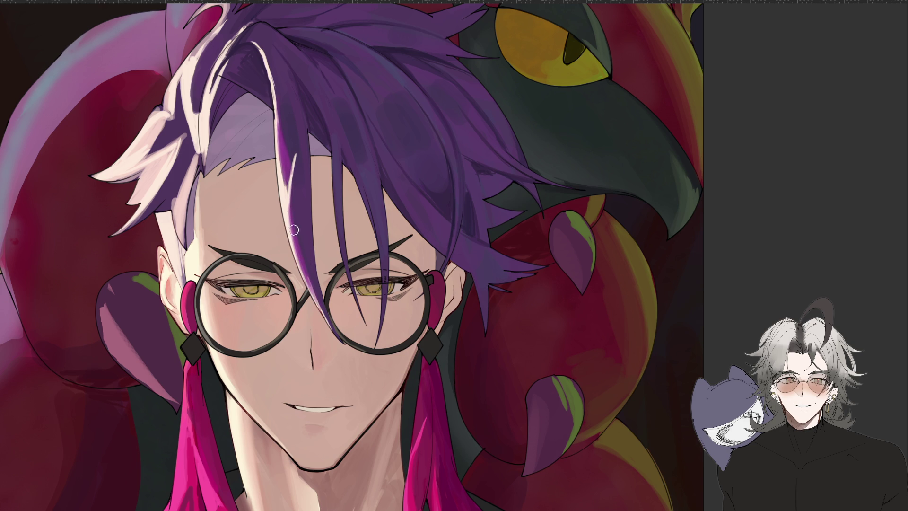
pyautogui.hotkey('ctrl', 'z')
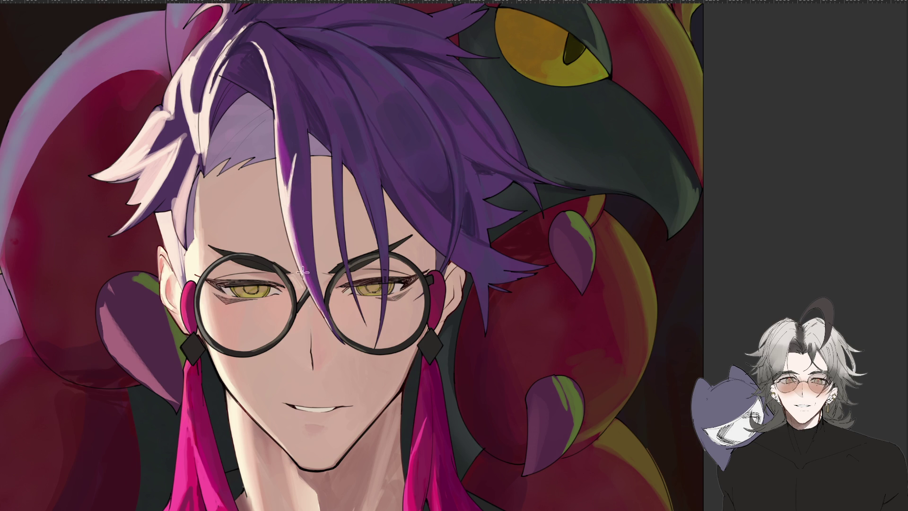
pyautogui.moveTo(289, 206); pyautogui.dragTo(319, 302)
pyautogui.hotkey('ctrl', 'z')
pyautogui.hotkey('ctrl', '-')
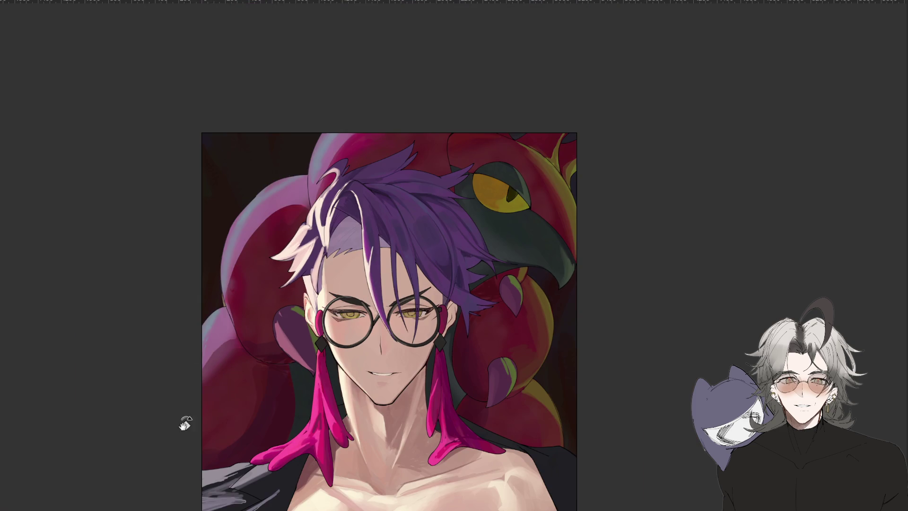
# Rotate the canvas sideways and paint darker purple shading into the upper hair
pyautogui.moveTo(226, 482)
pyautogui.mouseDown()
pyautogui.moveTo(239, 407)
pyautogui.moveTo(486, 363)
pyautogui.mouseUp()
pyautogui.scroll(2, 485, 362)
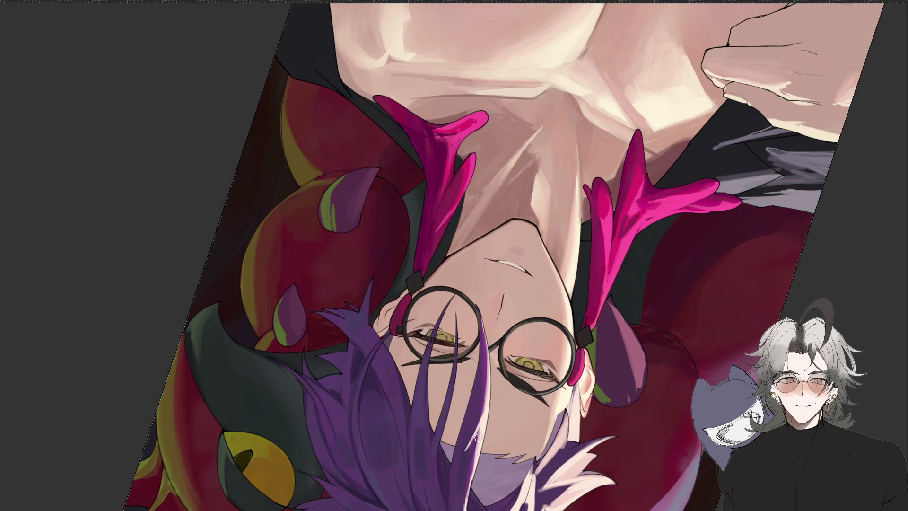
pyautogui.moveTo(495, 444)
pyautogui.mouseDown()
pyautogui.moveTo(539, 270)
pyautogui.moveTo(483, 360)
pyautogui.moveTo(442, 304)
pyautogui.moveTo(442, 320)
pyautogui.mouseUp()
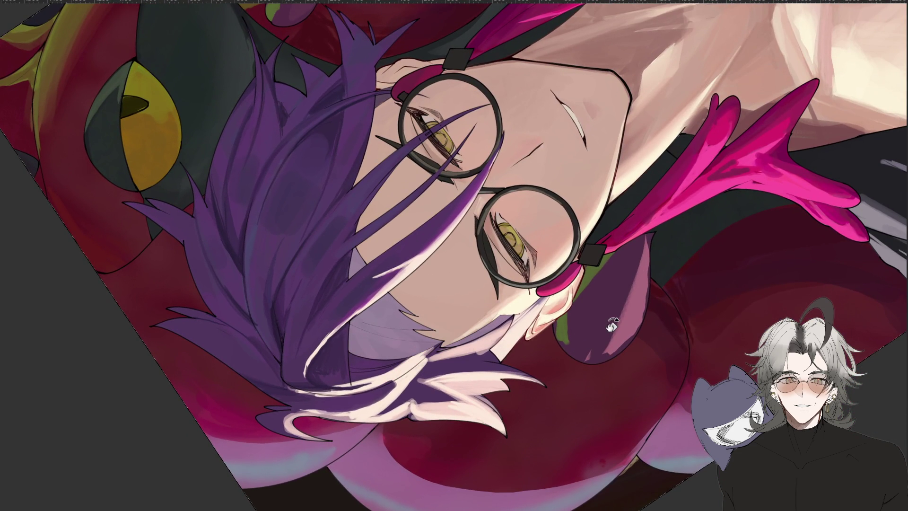
pyautogui.moveTo(601, 364); pyautogui.dragTo(596, 327)
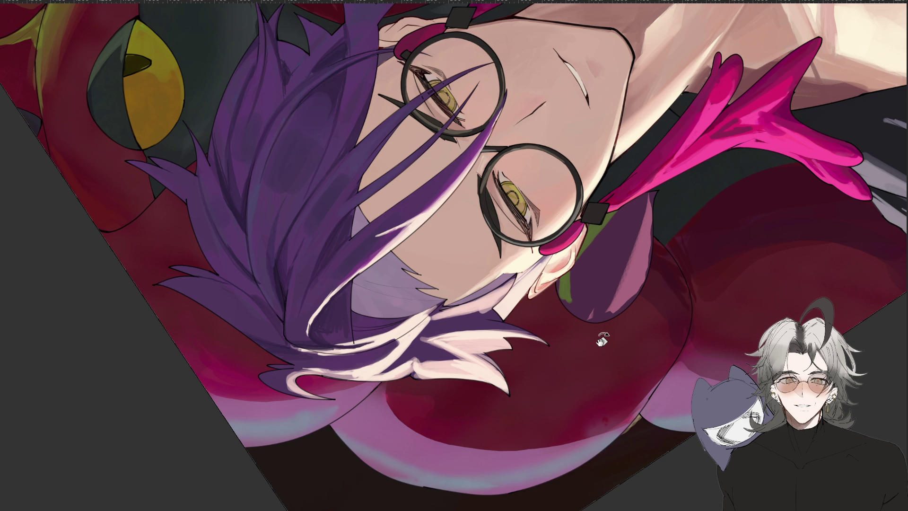
pyautogui.moveTo(608, 304)
pyautogui.mouseDown()
pyautogui.moveTo(424, 404)
pyautogui.moveTo(407, 278)
pyautogui.moveTo(501, 442)
pyautogui.mouseUp()
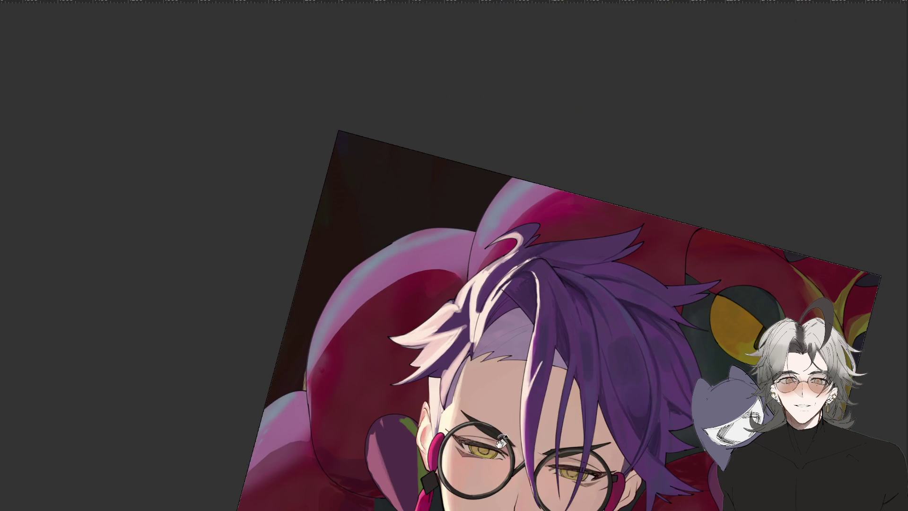
pyautogui.scroll(3, 551, 368)
pyautogui.moveTo(610, 227)
pyautogui.mouseDown()
pyautogui.moveTo(589, 211)
pyautogui.moveTo(575, 236)
pyautogui.moveTo(601, 230)
pyautogui.moveTo(567, 239)
pyautogui.moveTo(583, 246)
pyautogui.moveTo(559, 264)
pyautogui.mouseUp()
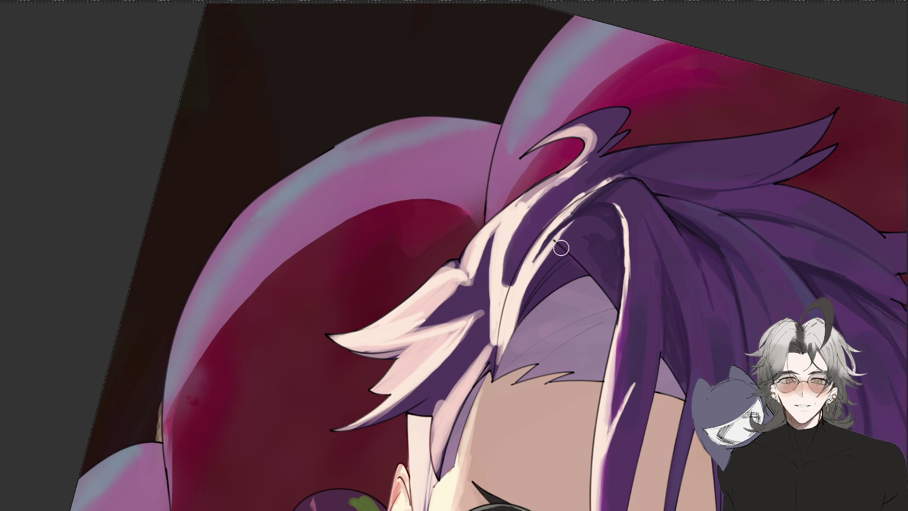
# Add darker purple strokes over another crown strand and turn the view upright
pyautogui.scroll(-5, 561, 247)
pyautogui.scroll(1, 631, 293)
pyautogui.scroll(3, 543, 297)
pyautogui.moveTo(403, 251)
pyautogui.mouseDown()
pyautogui.moveTo(390, 261)
pyautogui.moveTo(413, 259)
pyautogui.moveTo(413, 307)
pyautogui.mouseUp()
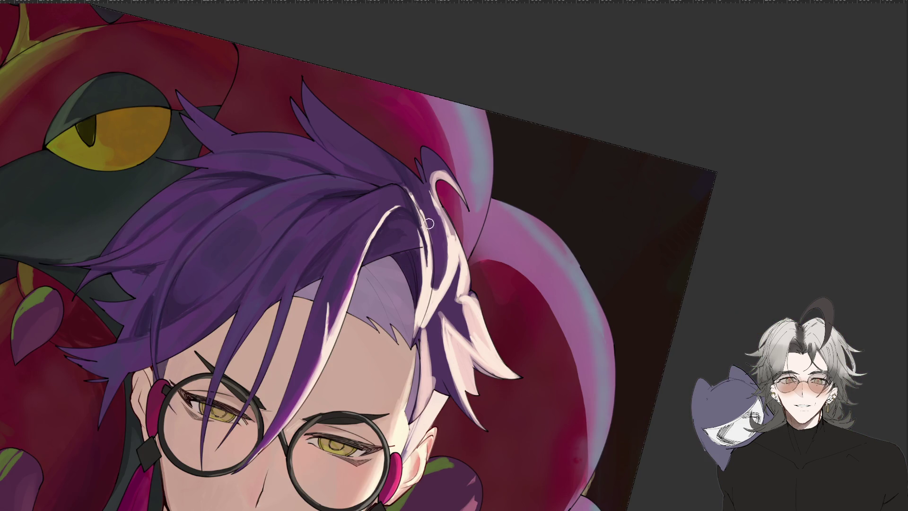
pyautogui.scroll(-5, 590, 328)
pyautogui.moveTo(590, 328); pyautogui.dragTo(600, 349)
pyautogui.scroll(-2, 599, 350)
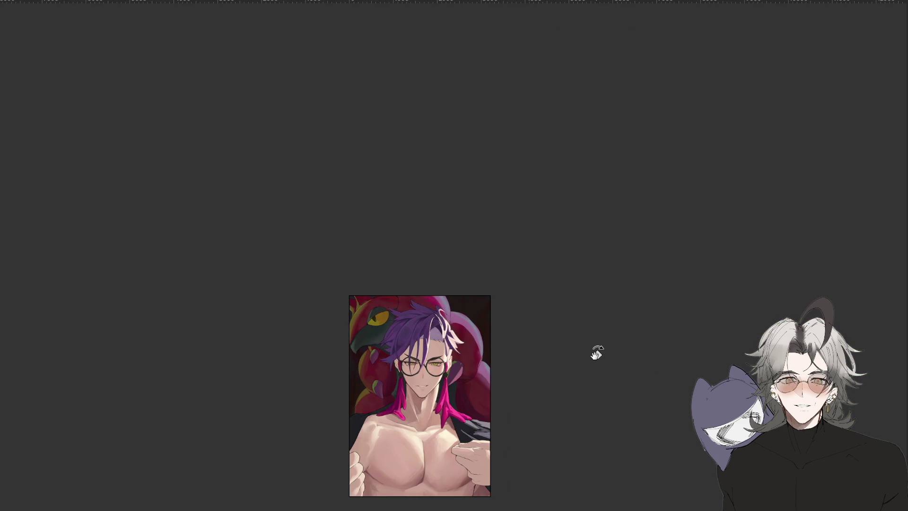
# Mirror the portrait to check it, then reset the view rotation to upright
pyautogui.press('m')
pyautogui.scroll(3, 595, 353)
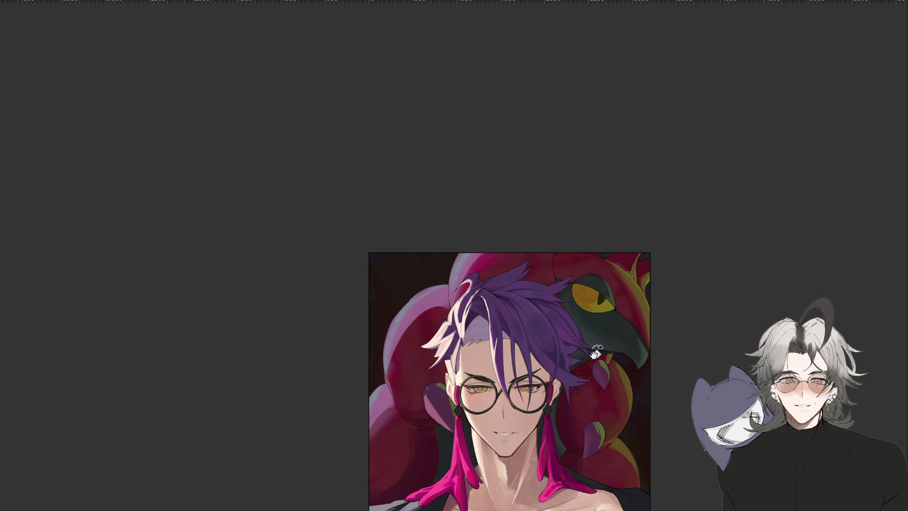
pyautogui.press('m')
pyautogui.moveTo(253, 492); pyautogui.dragTo(599, 389)
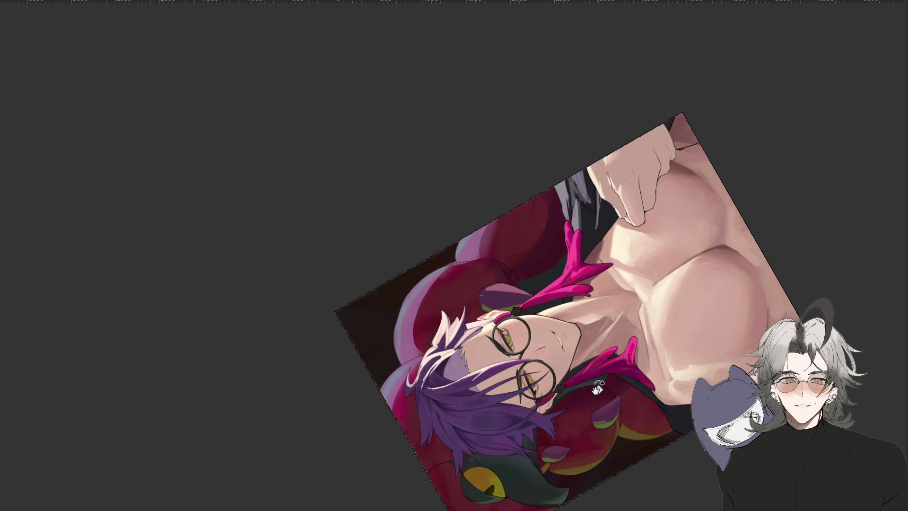
pyautogui.press('5')
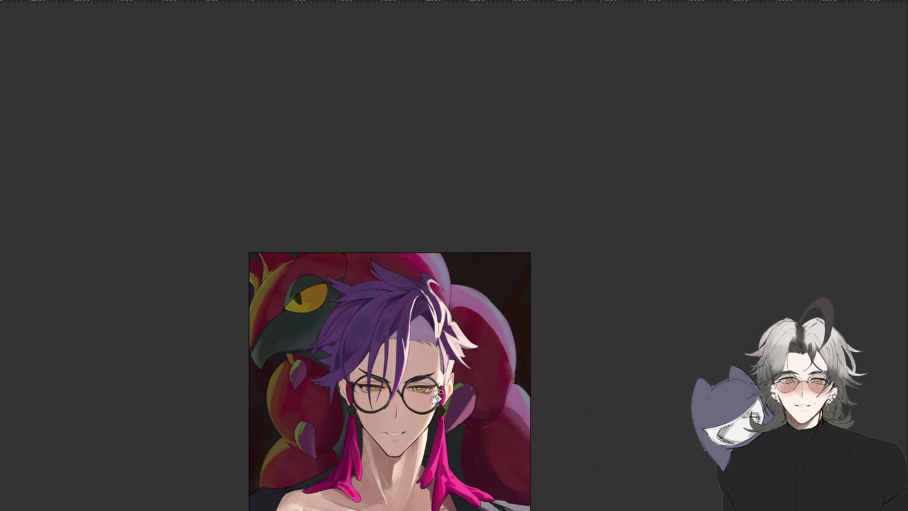
pyautogui.scroll(-2, 389, 378)
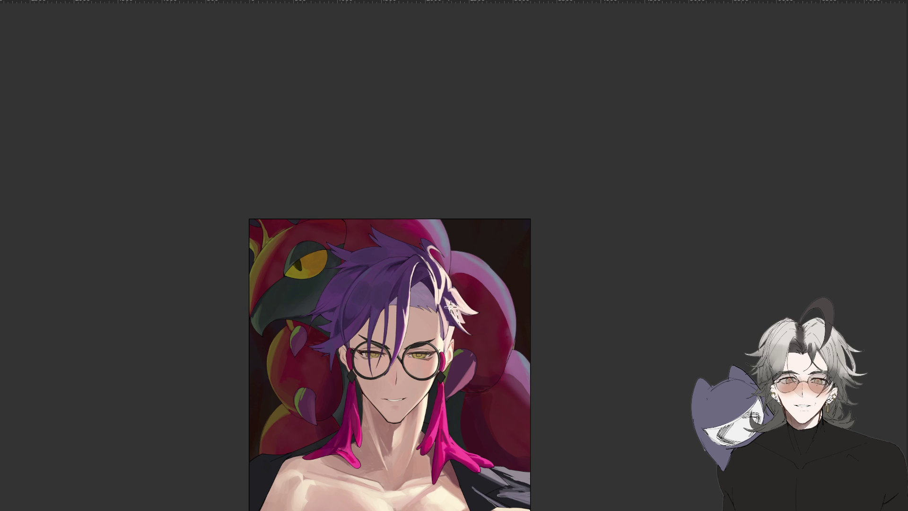
# Cut away the small stray purple patch beside the ear
pyautogui.press('h')
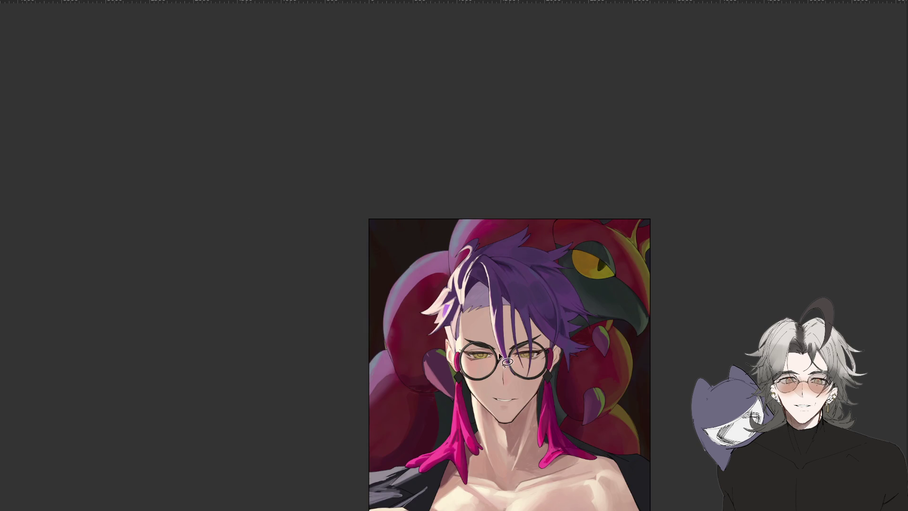
pyautogui.scroll(2, 482, 327)
pyautogui.moveTo(449, 269); pyautogui.dragTo(451, 270)
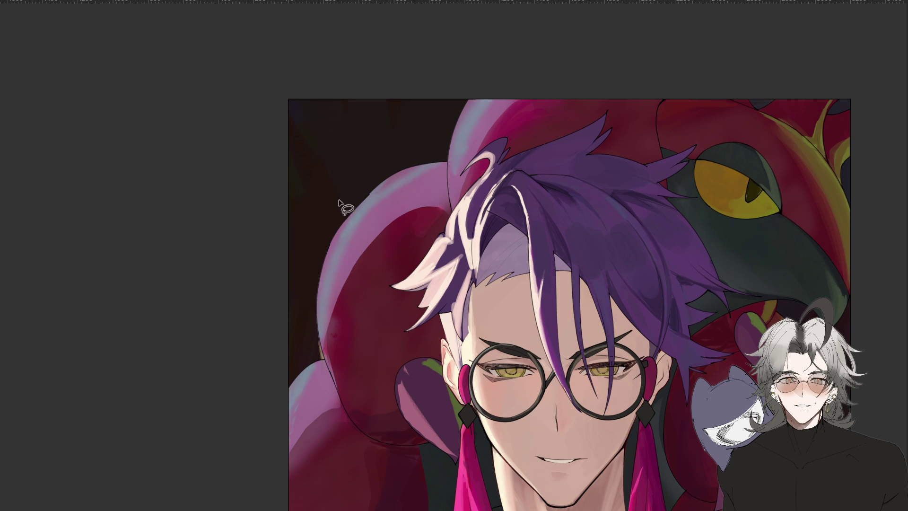
pyautogui.moveTo(491, 281); pyautogui.dragTo(442, 273)
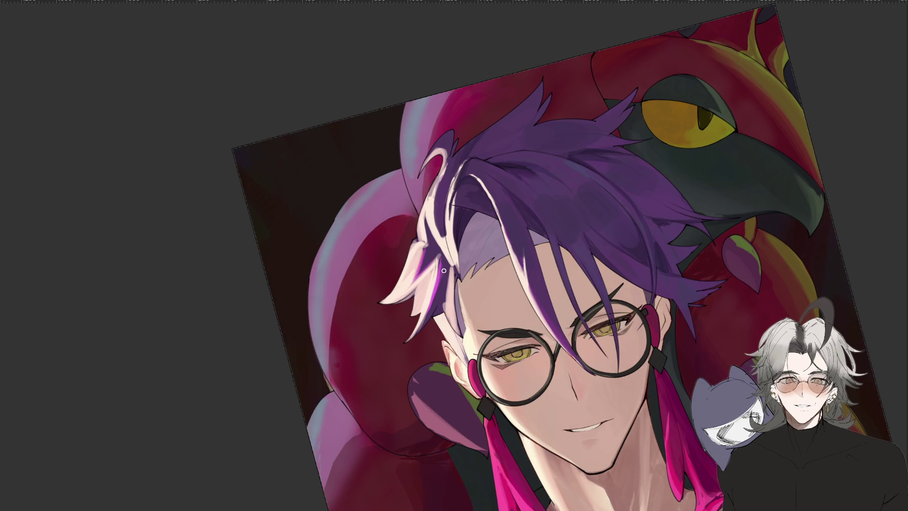
pyautogui.scroll(-5, 441, 279)
pyautogui.press('m')
pyautogui.scroll(5, 449, 287)
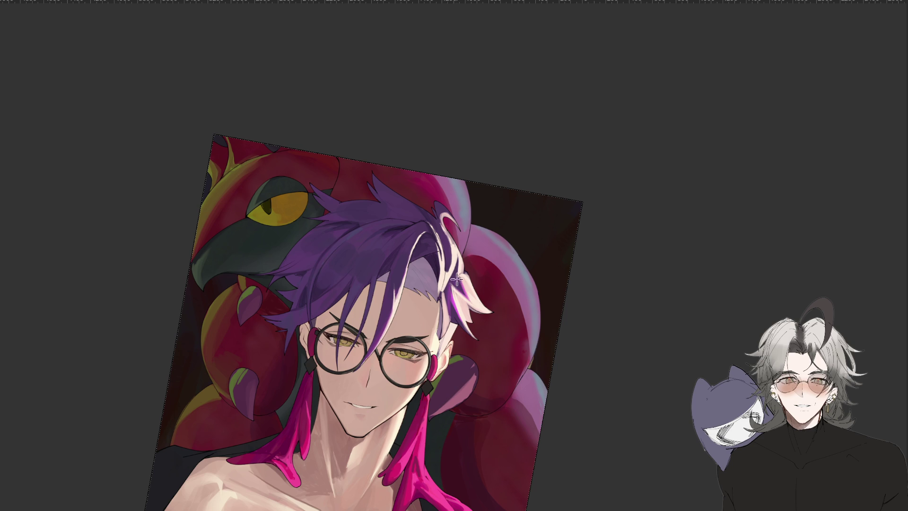
pyautogui.scroll(-3, 465, 290)
pyautogui.press('5')
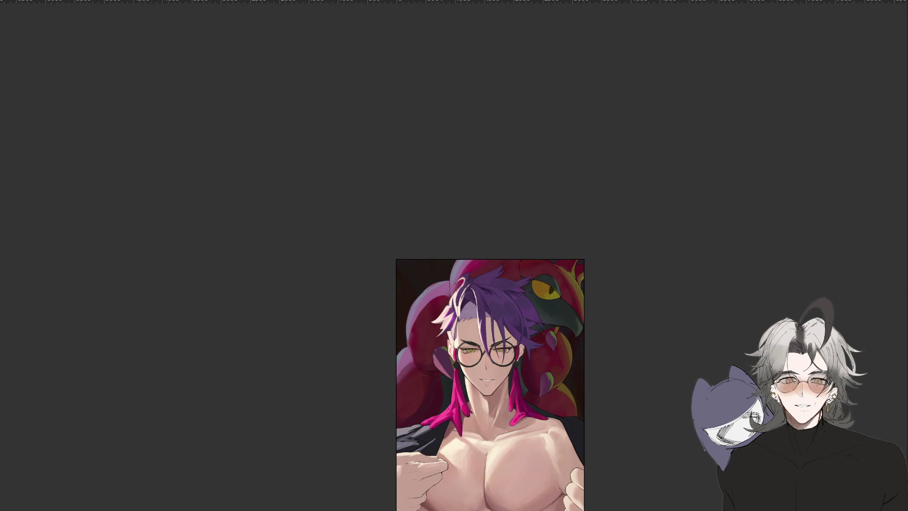
# Tilt the canvas about 45 degrees and try a freehand selection of the light strand, then deselect
pyautogui.scroll(-1, 450, 338)
pyautogui.moveTo(474, 299)
pyautogui.mouseDown()
pyautogui.moveTo(634, 423)
pyautogui.moveTo(648, 405)
pyautogui.mouseUp()
pyautogui.moveTo(417, 486)
pyautogui.mouseDown()
pyautogui.moveTo(577, 431)
pyautogui.moveTo(608, 403)
pyautogui.mouseUp()
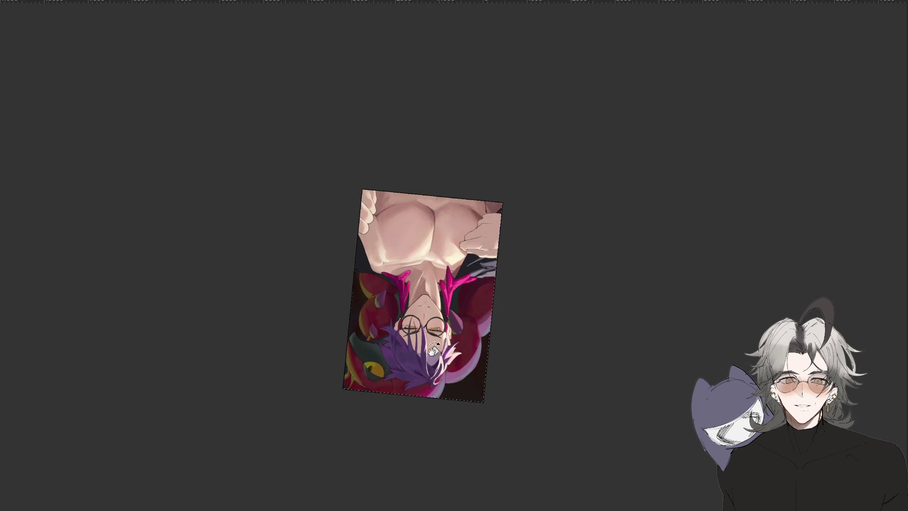
pyautogui.scroll(1, 428, 352)
pyautogui.scroll(2, 426, 340)
pyautogui.moveTo(423, 365)
pyautogui.mouseDown()
pyautogui.moveTo(462, 466)
pyautogui.moveTo(494, 357)
pyautogui.mouseUp()
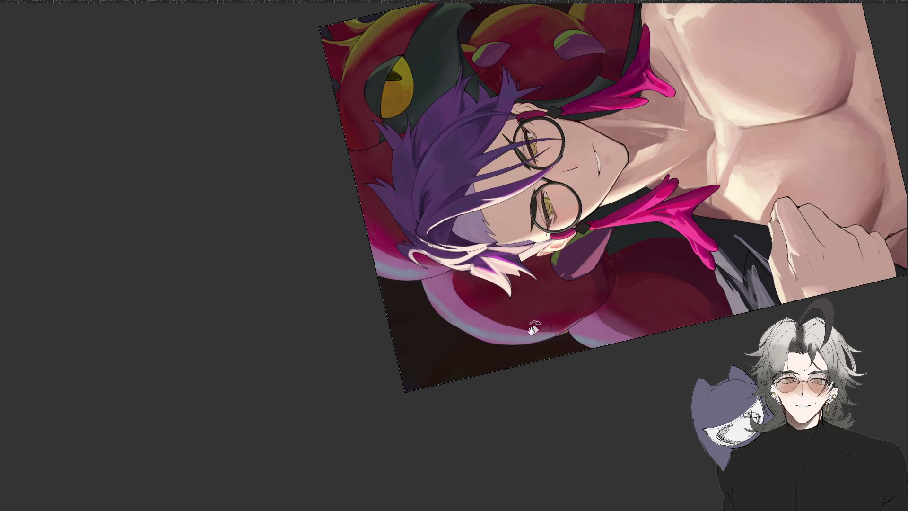
pyautogui.moveTo(530, 313); pyautogui.dragTo(412, 276)
pyautogui.scroll(2, 413, 276)
pyautogui.moveTo(575, 465)
pyautogui.mouseDown()
pyautogui.moveTo(508, 503)
pyautogui.moveTo(537, 473)
pyautogui.mouseUp()
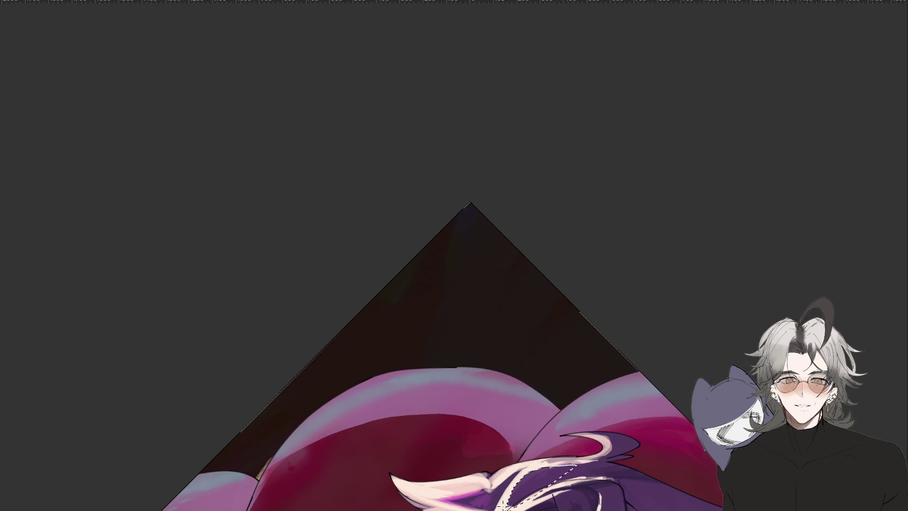
pyautogui.hotkey('ctrl', 'd')
# Lasso-select the pale hair strand near the crown
pyautogui.moveTo(563, 441)
pyautogui.mouseDown()
pyautogui.moveTo(593, 412)
pyautogui.moveTo(550, 389)
pyautogui.moveTo(536, 365)
pyautogui.mouseUp()
pyautogui.moveTo(526, 447); pyautogui.dragTo(518, 459)
pyautogui.scroll(-3, 558, 436)
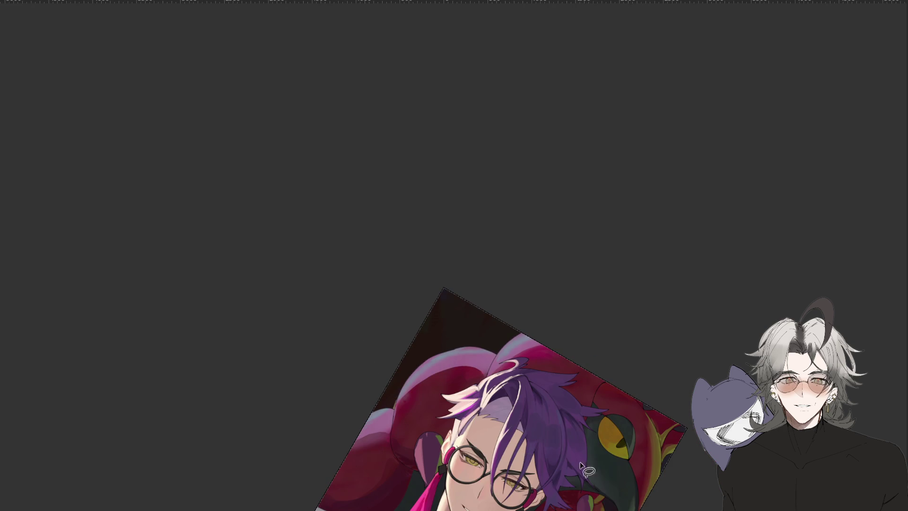
pyautogui.scroll(3, 596, 439)
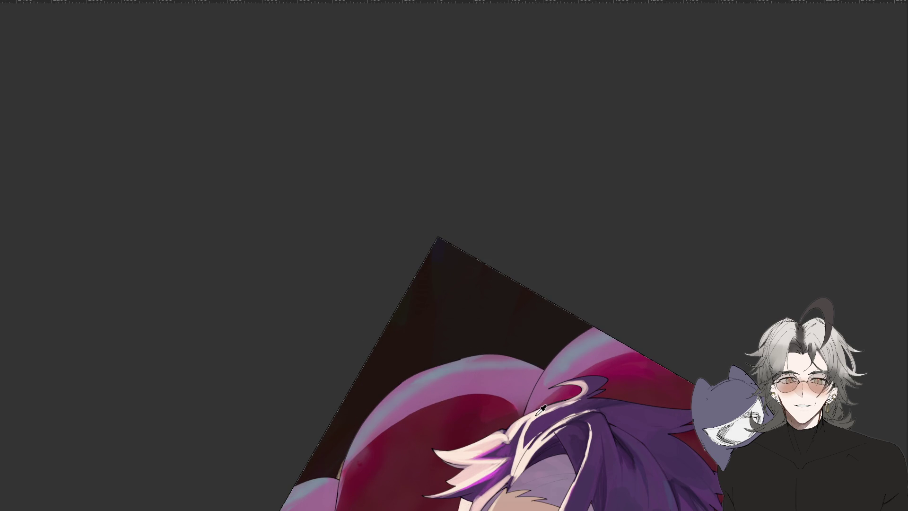
pyautogui.moveTo(591, 393)
pyautogui.mouseDown()
pyautogui.moveTo(534, 421)
pyautogui.moveTo(518, 418)
pyautogui.moveTo(584, 409)
pyautogui.moveTo(605, 395)
pyautogui.moveTo(561, 406)
pyautogui.moveTo(593, 394)
pyautogui.moveTo(584, 382)
pyautogui.moveTo(535, 395)
pyautogui.moveTo(574, 397)
pyautogui.mouseUp()
pyautogui.moveTo(482, 437)
pyautogui.mouseDown()
pyautogui.moveTo(465, 453)
pyautogui.moveTo(511, 432)
pyautogui.moveTo(515, 449)
pyautogui.moveTo(477, 430)
pyautogui.moveTo(482, 438)
pyautogui.mouseUp()
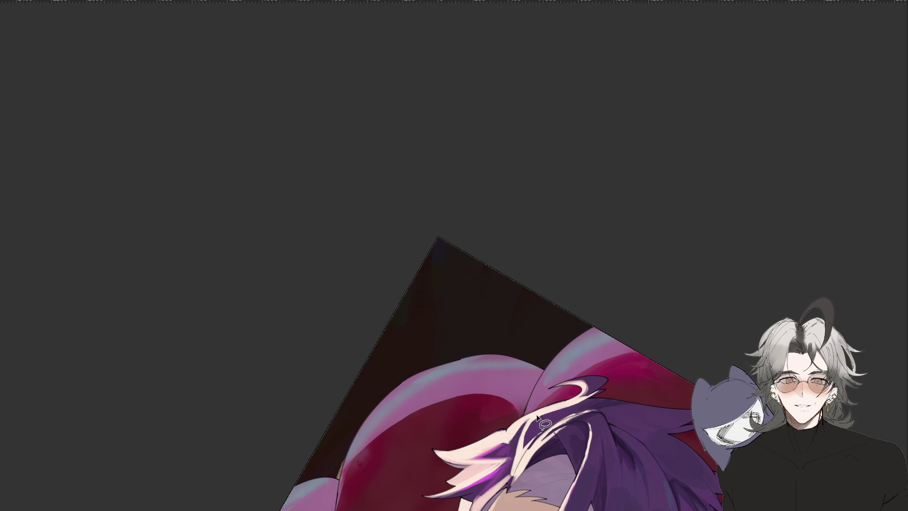
pyautogui.scroll(-3, 513, 432)
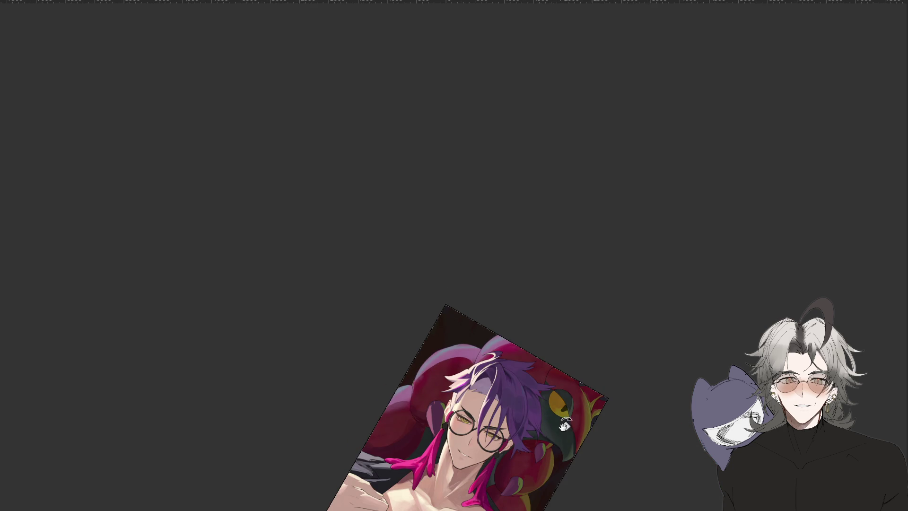
# Paint a white highlight along the pale strand and mirror the view to check
pyautogui.moveTo(567, 500); pyautogui.dragTo(628, 434)
pyautogui.scroll(3, 548, 422)
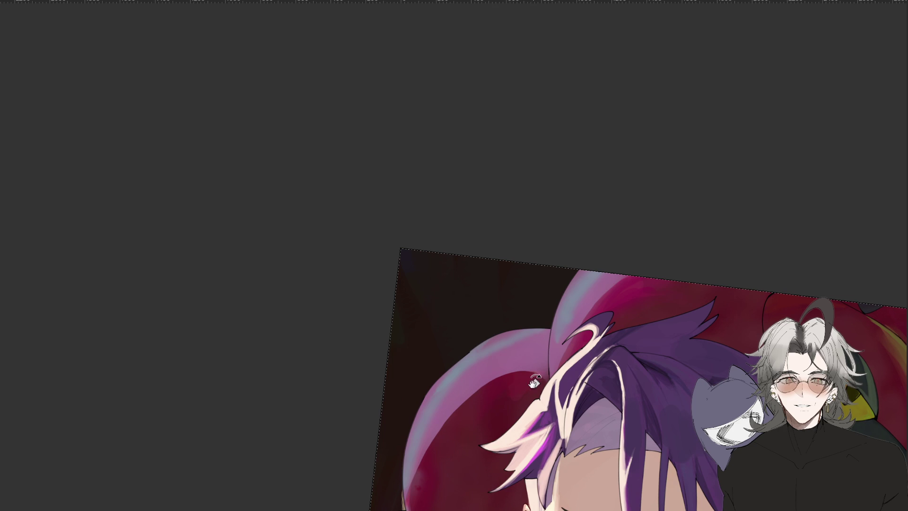
pyautogui.moveTo(548, 421); pyautogui.dragTo(496, 444)
pyautogui.scroll(-3, 583, 421)
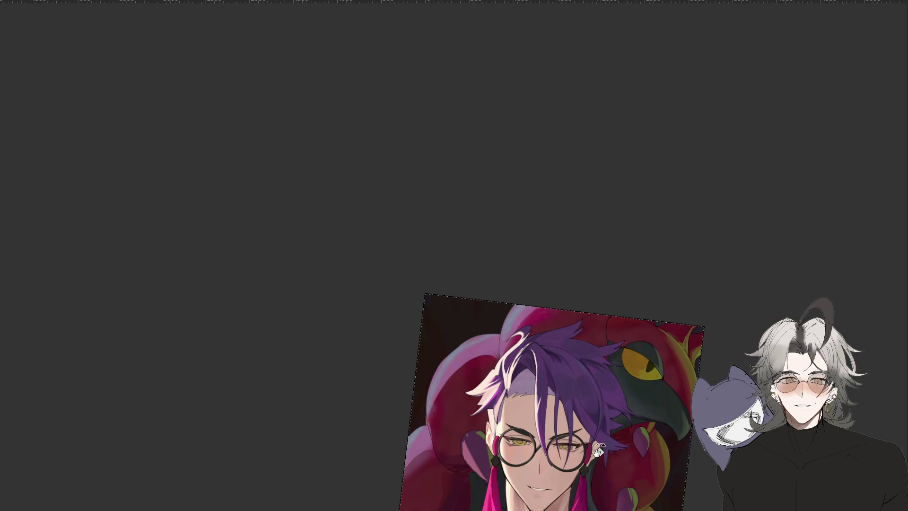
pyautogui.moveTo(633, 487); pyautogui.dragTo(638, 466)
pyautogui.scroll(-3, 643, 461)
pyautogui.press('m')
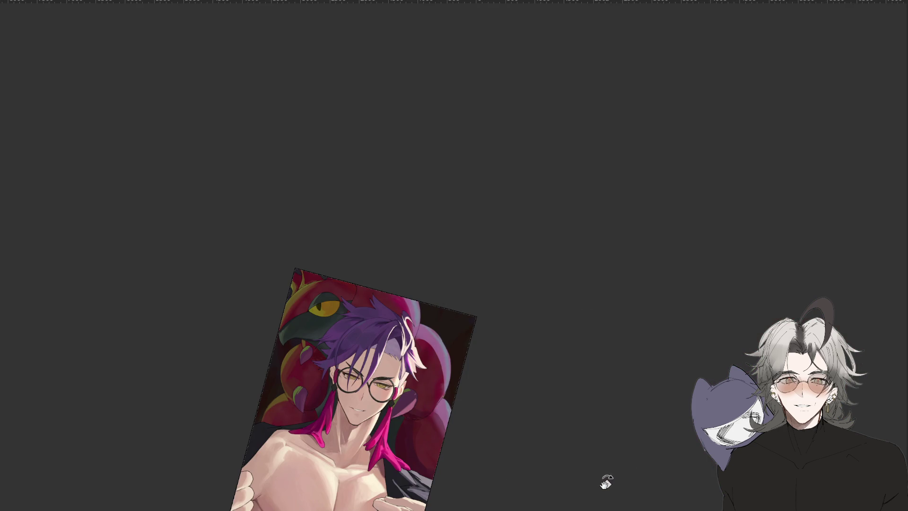
pyautogui.moveTo(590, 447)
pyautogui.mouseDown()
pyautogui.moveTo(624, 438)
pyautogui.moveTo(612, 507)
pyautogui.moveTo(641, 439)
pyautogui.mouseUp()
pyautogui.hotkey('ctrl', 'y')
pyautogui.scroll(2, 633, 442)
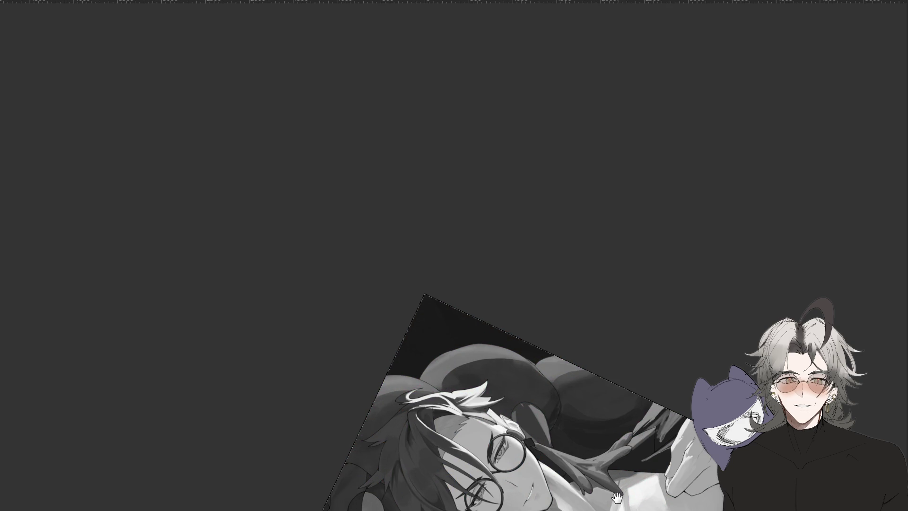
pyautogui.scroll(3, 615, 401)
pyautogui.moveTo(611, 394)
pyautogui.mouseDown()
pyautogui.moveTo(525, 496)
pyautogui.moveTo(553, 496)
pyautogui.moveTo(554, 504)
pyautogui.mouseUp()
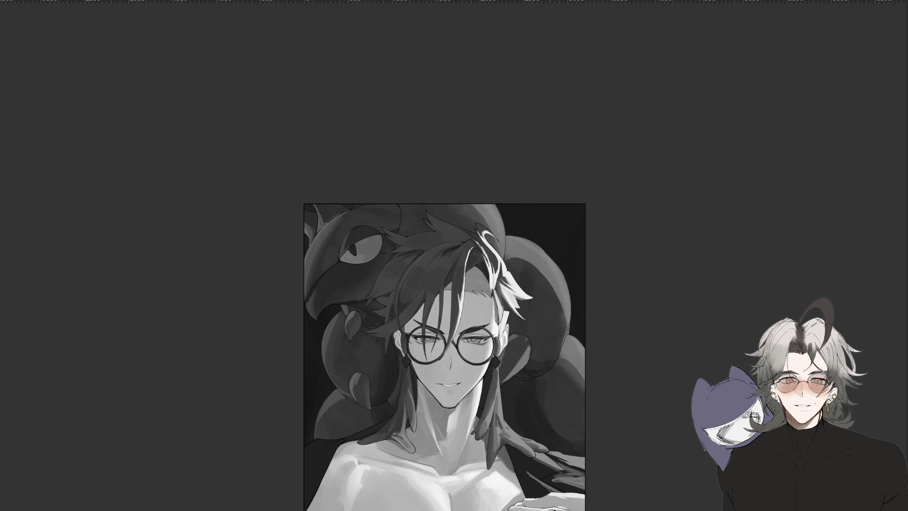
pyautogui.hotkey('ctrl', 'y')
pyautogui.hotkey('ctrl', 'y')
pyautogui.hotkey('ctrl', 'y')
pyautogui.hotkey('ctrl', 'y')
pyautogui.hotkey('ctrl', 'y')
pyautogui.hotkey('ctrl', 'y')
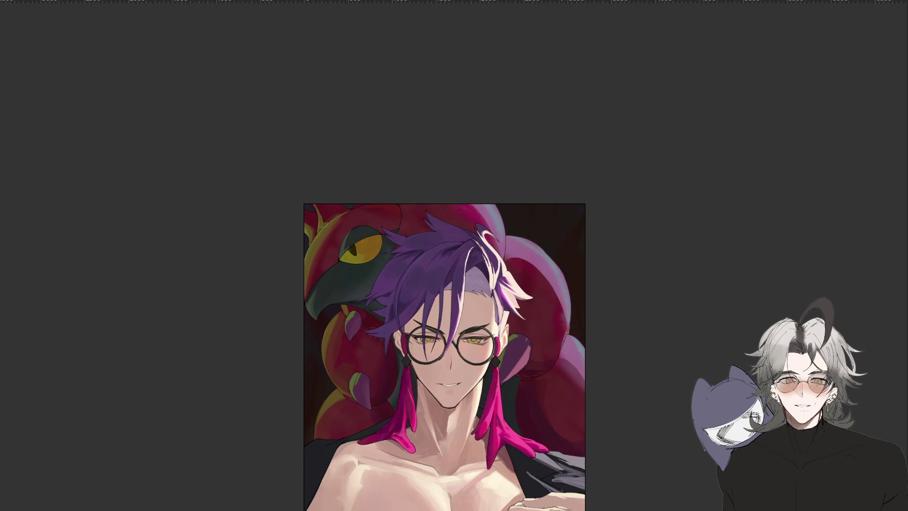
pyautogui.press('h')
pyautogui.scroll(2, 562, 337)
pyautogui.moveTo(496, 379); pyautogui.dragTo(480, 313)
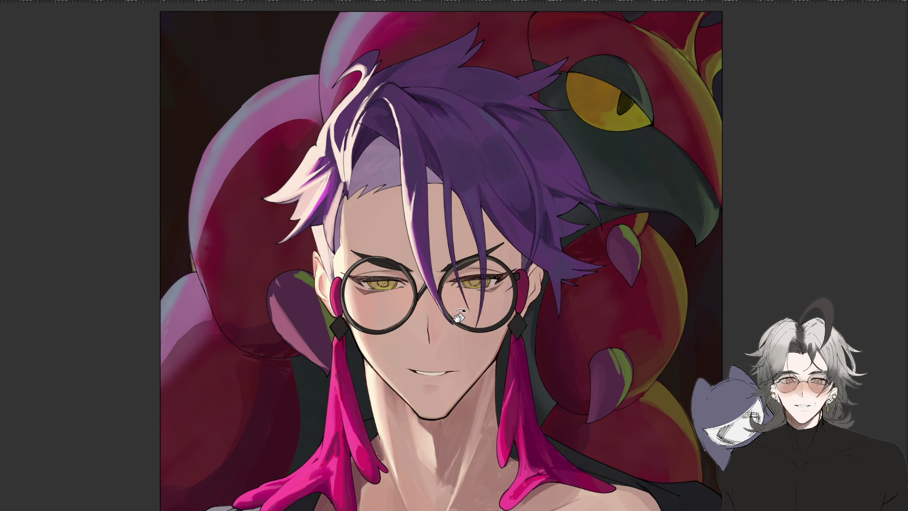
# Lasso-select the pale white hair strand beside the face
pyautogui.hotkey('ctrl', '0')
pyautogui.hotkey('ctrl', '0')
pyautogui.press('l')
pyautogui.moveTo(290, 212)
pyautogui.mouseDown()
pyautogui.moveTo(321, 181)
pyautogui.moveTo(288, 223)
pyautogui.moveTo(312, 194)
pyautogui.moveTo(308, 250)
pyautogui.mouseUp()
# In a mirrored, tilted view, brush a soft purple tone over the selected hair strand
pyautogui.hotkey('ctrl', '-')
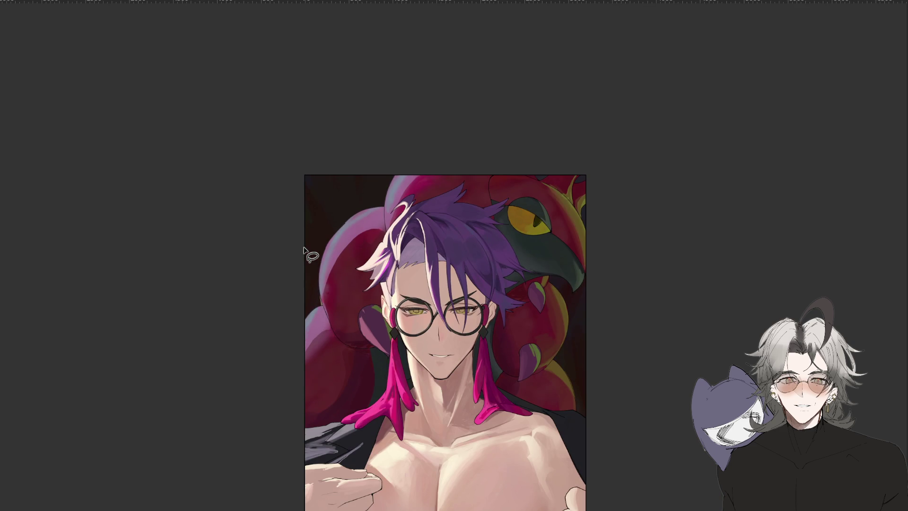
pyautogui.hotkey('ctrl', '+')
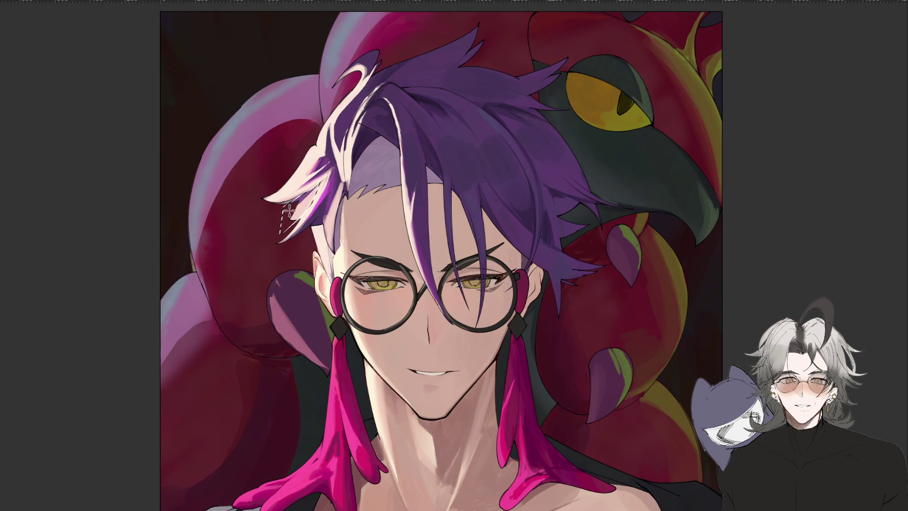
pyautogui.hotkey('ctrl', '-')
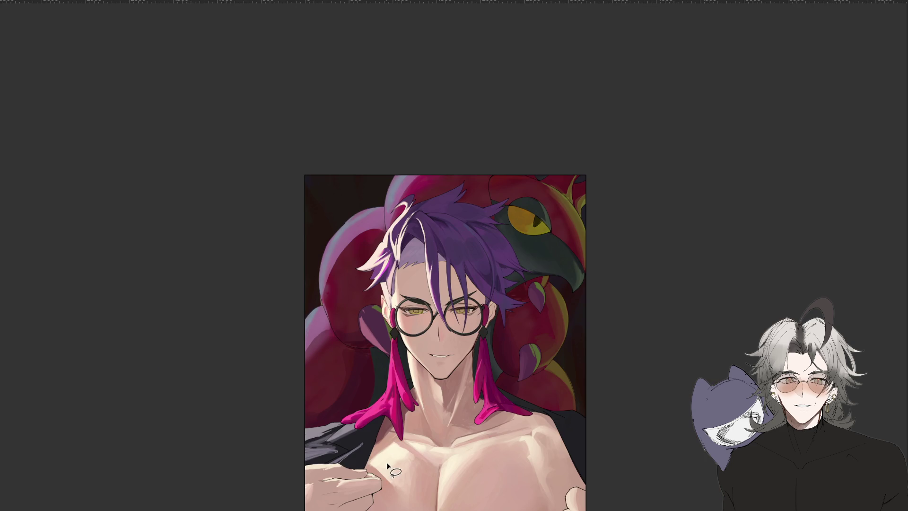
pyautogui.press('h')
pyautogui.hotkey('ctrl', '+')
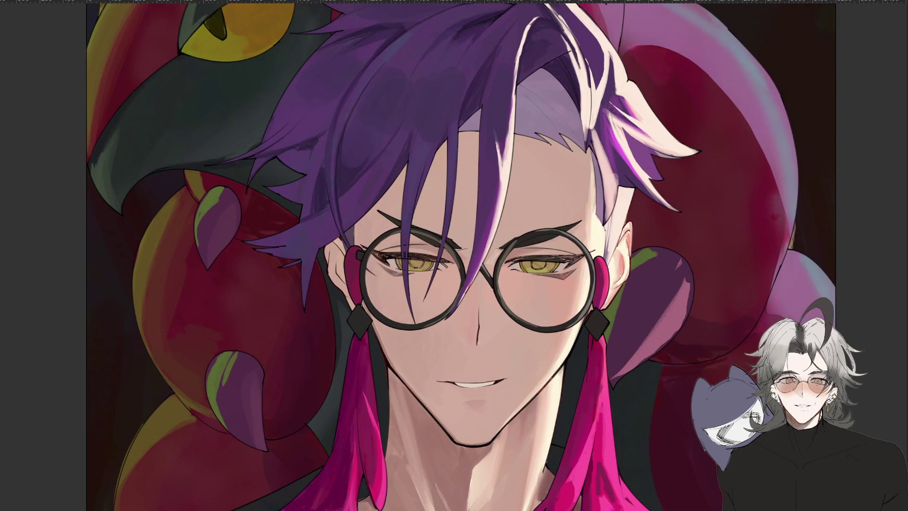
pyautogui.press('^')
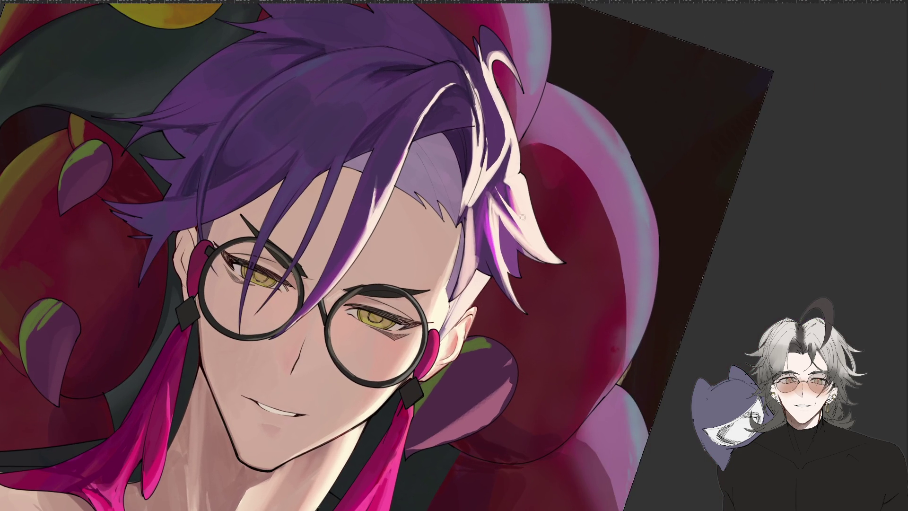
pyautogui.moveTo(515, 279)
pyautogui.mouseDown()
pyautogui.moveTo(504, 232)
pyautogui.moveTo(536, 263)
pyautogui.moveTo(493, 239)
pyautogui.moveTo(483, 253)
pyautogui.moveTo(481, 219)
pyautogui.moveTo(473, 236)
pyautogui.moveTo(487, 188)
pyautogui.moveTo(478, 269)
pyautogui.moveTo(472, 217)
pyautogui.moveTo(472, 264)
pyautogui.moveTo(471, 256)
pyautogui.mouseUp()
pyautogui.moveTo(475, 205)
pyautogui.mouseDown()
pyautogui.moveTo(485, 240)
pyautogui.moveTo(473, 269)
pyautogui.moveTo(481, 214)
pyautogui.mouseUp()
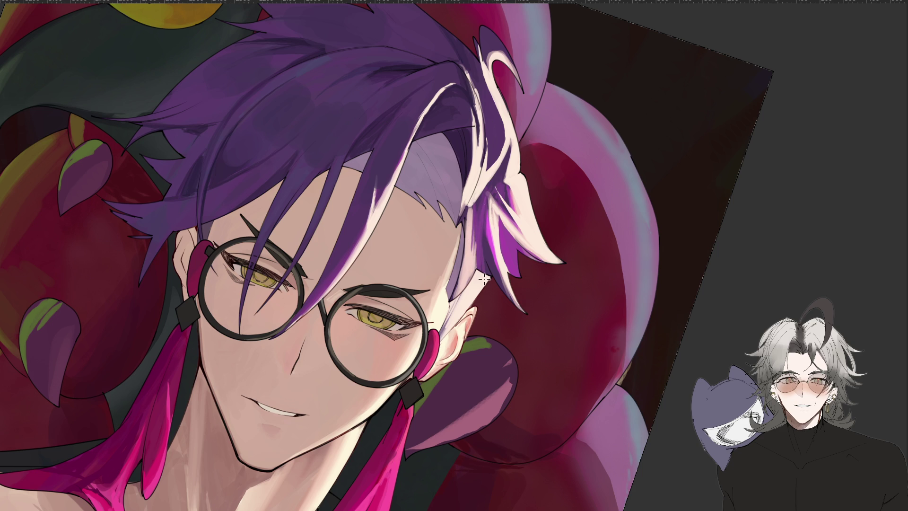
# Rotate the view and repaint light strokes along the white hair strand
pyautogui.press('m')
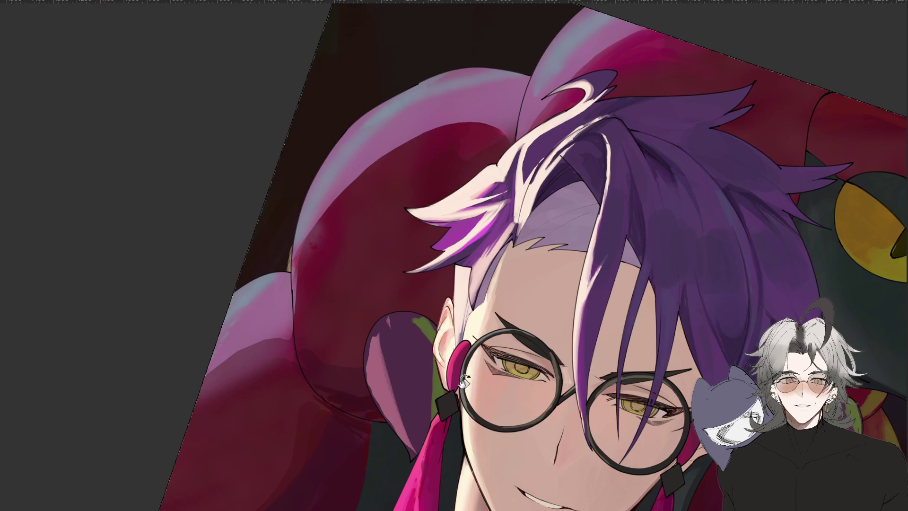
pyautogui.moveTo(531, 152); pyautogui.dragTo(513, 150)
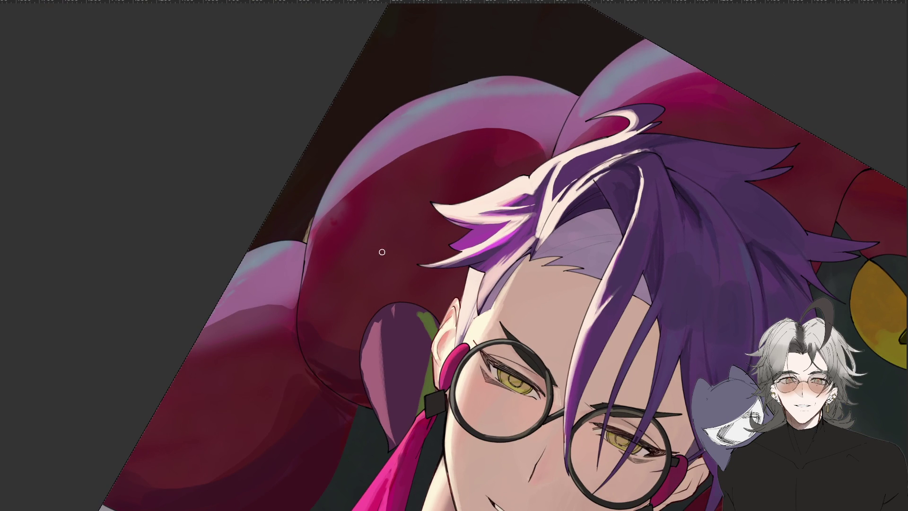
pyautogui.moveTo(418, 229); pyautogui.dragTo(411, 350)
pyautogui.moveTo(481, 186); pyautogui.dragTo(422, 216)
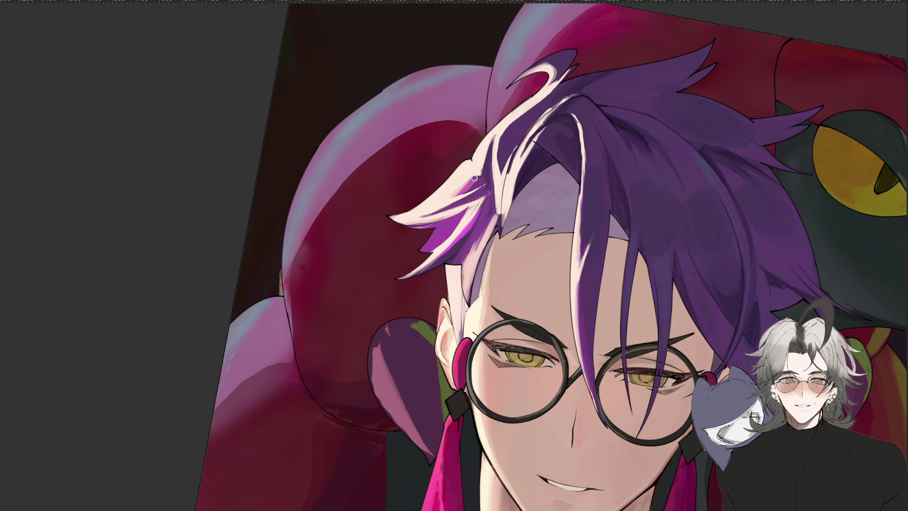
# Zoom in on the left tuft and paint diagonal light magenta strokes, plus a short one at its top
pyautogui.press('m')
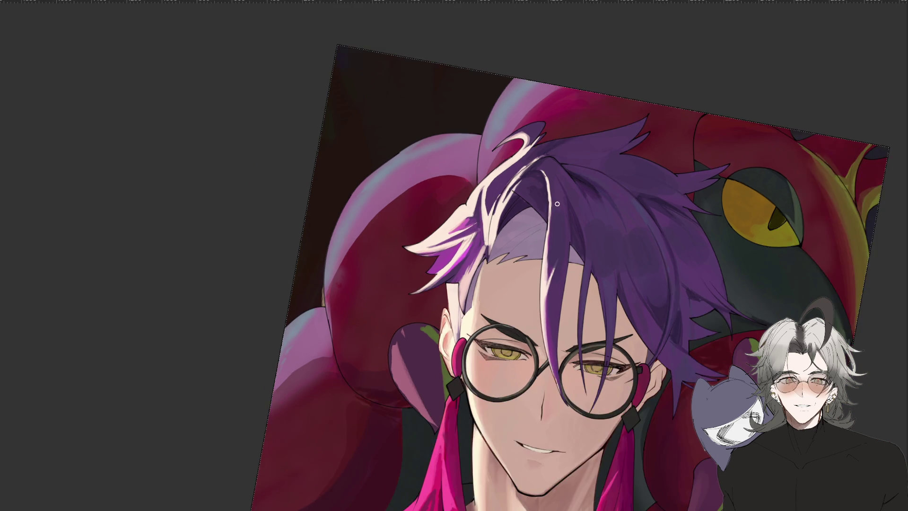
pyautogui.moveTo(557, 360)
pyautogui.mouseDown()
pyautogui.moveTo(534, 207)
pyautogui.moveTo(550, 248)
pyautogui.mouseUp()
pyautogui.press('m')
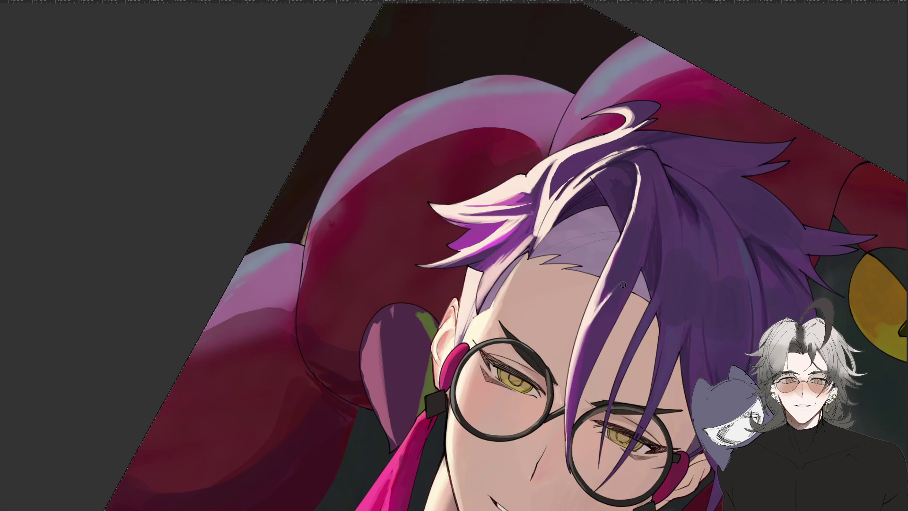
pyautogui.moveTo(641, 293)
pyautogui.mouseDown()
pyautogui.moveTo(626, 314)
pyautogui.moveTo(633, 236)
pyautogui.moveTo(552, 257)
pyautogui.moveTo(558, 303)
pyautogui.mouseUp()
pyautogui.moveTo(588, 262)
pyautogui.mouseDown()
pyautogui.moveTo(605, 295)
pyautogui.moveTo(585, 339)
pyautogui.mouseUp()
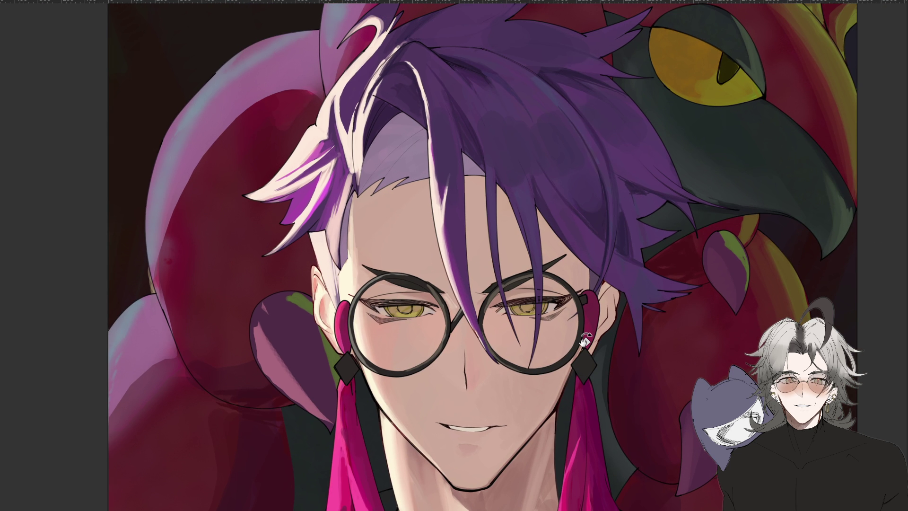
pyautogui.moveTo(585, 340)
pyautogui.mouseDown()
pyautogui.moveTo(622, 356)
pyautogui.moveTo(709, 445)
pyautogui.mouseUp()
pyautogui.scroll(5, 405, 92)
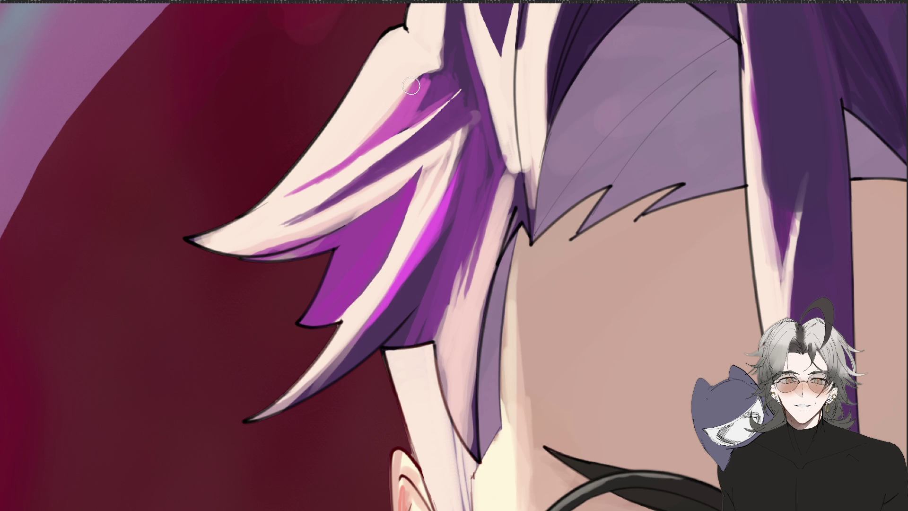
pyautogui.moveTo(417, 81); pyautogui.dragTo(365, 148)
pyautogui.hotkey('ctrl', 'z')
pyautogui.moveTo(420, 78); pyautogui.dragTo(331, 166)
pyautogui.moveTo(449, 74); pyautogui.dragTo(418, 83)
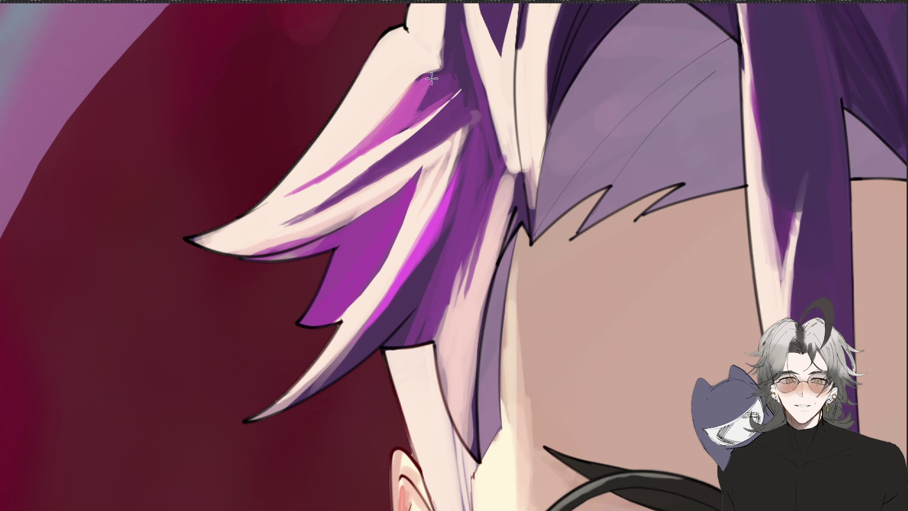
pyautogui.scroll(-5, 444, 203)
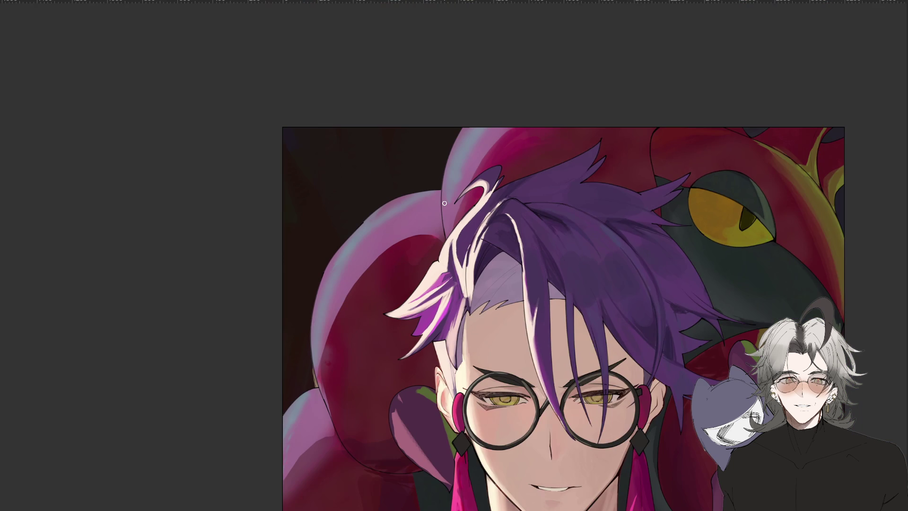
# Brush brighter white over the hair tip and reshape the white hair lock
pyautogui.scroll(2, 444, 203)
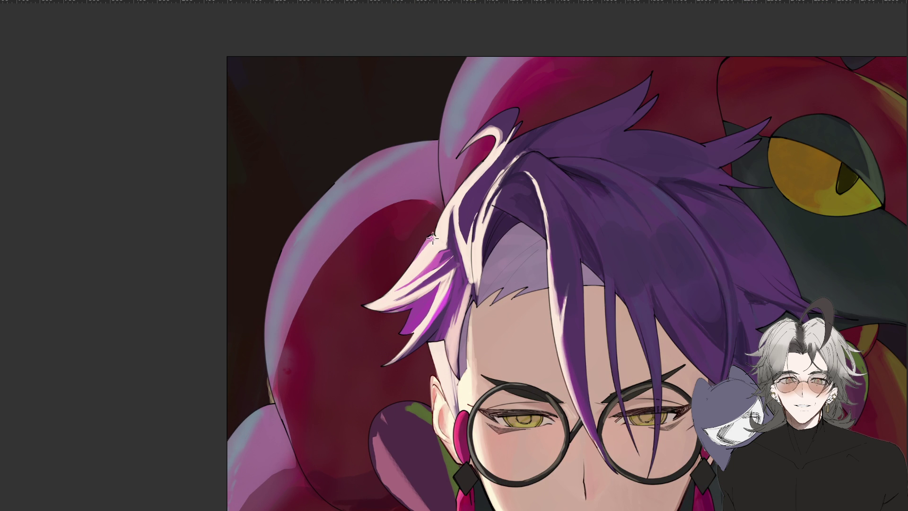
pyautogui.scroll(-3, 536, 274)
pyautogui.scroll(2, 482, 318)
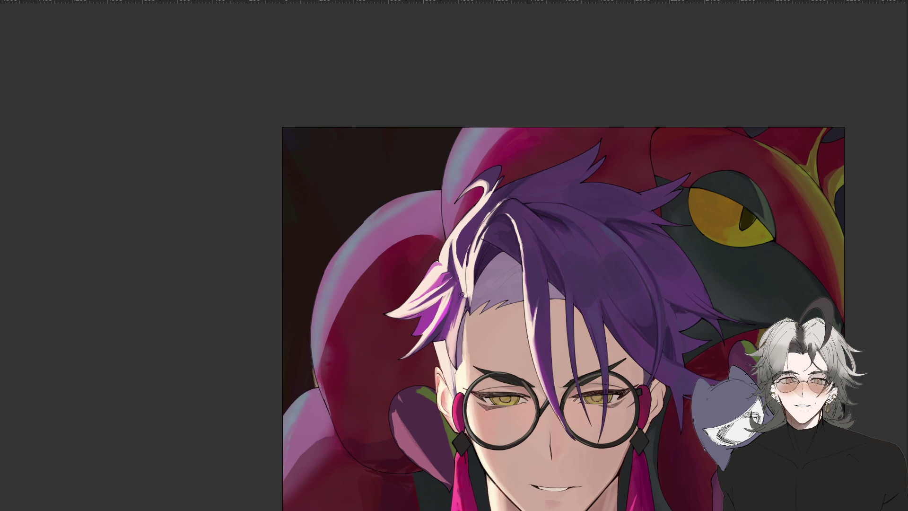
pyautogui.scroll(-2, 449, 324)
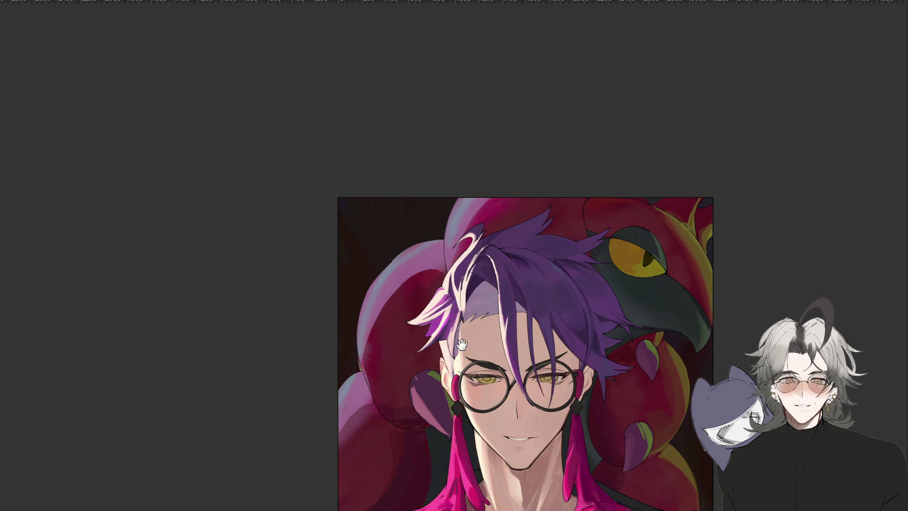
pyautogui.scroll(-1, 451, 328)
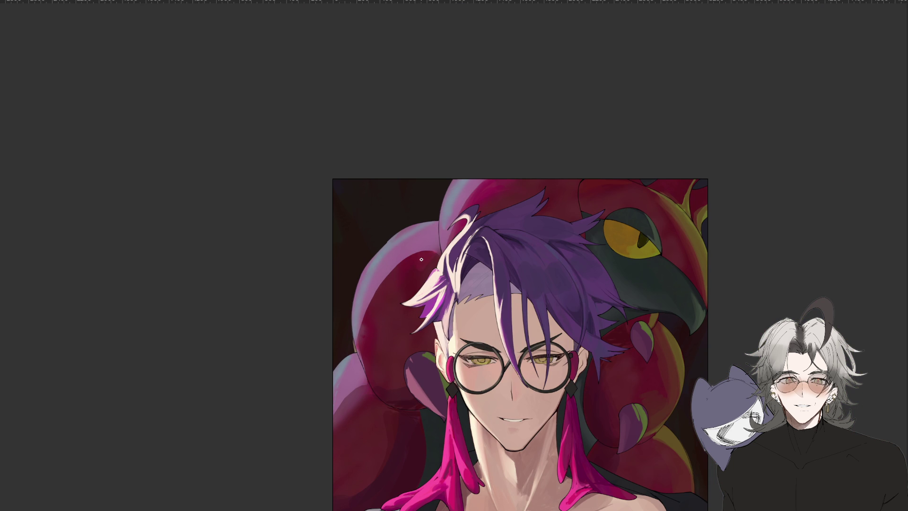
pyautogui.scroll(2, 421, 263)
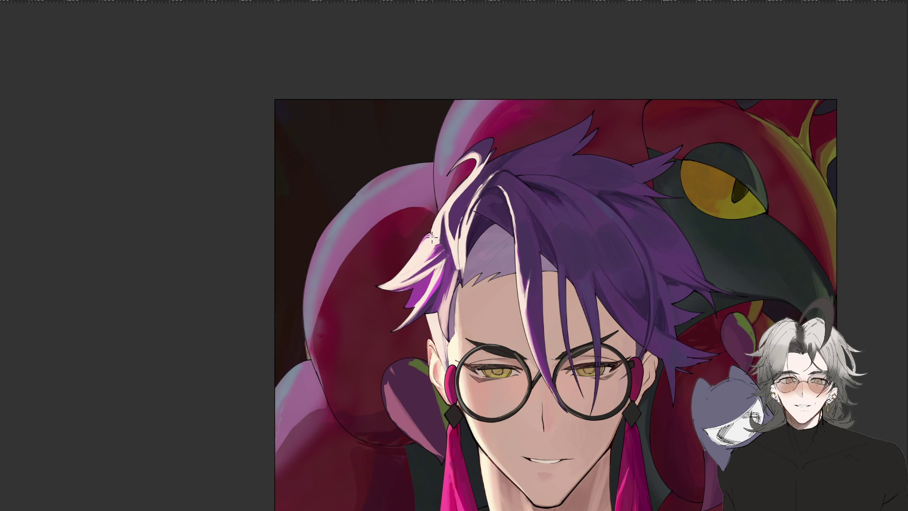
pyautogui.moveTo(428, 258); pyautogui.dragTo(438, 246)
pyautogui.scroll(-2, 689, 183)
pyautogui.scroll(2, 681, 349)
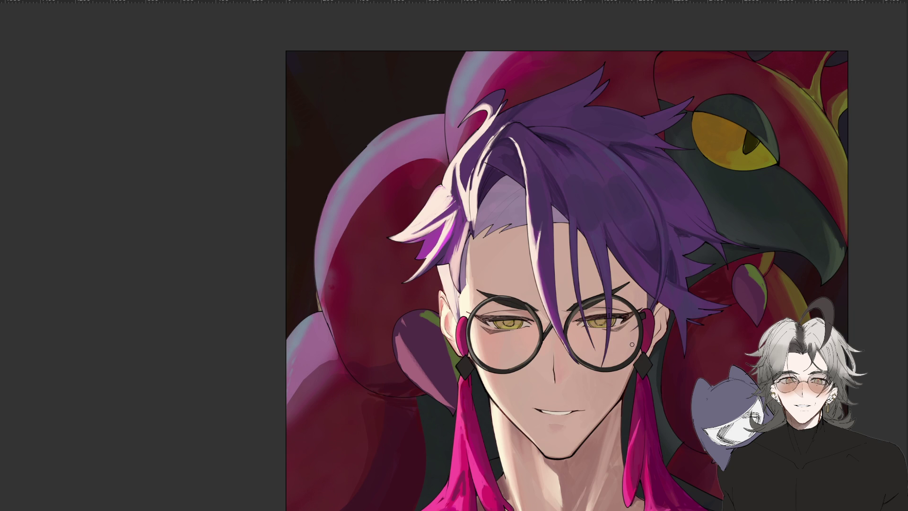
pyautogui.scroll(-4, 631, 343)
pyautogui.scroll(2, 631, 347)
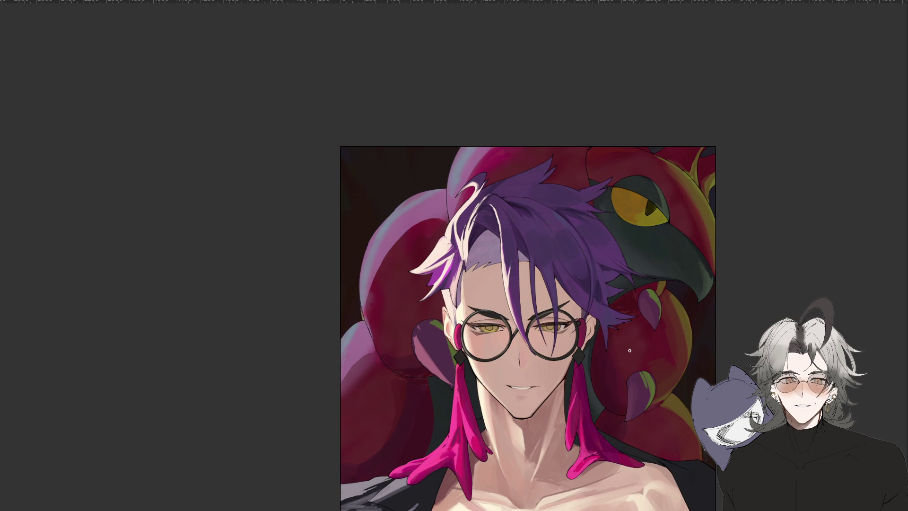
pyautogui.moveTo(447, 256); pyautogui.dragTo(450, 262)
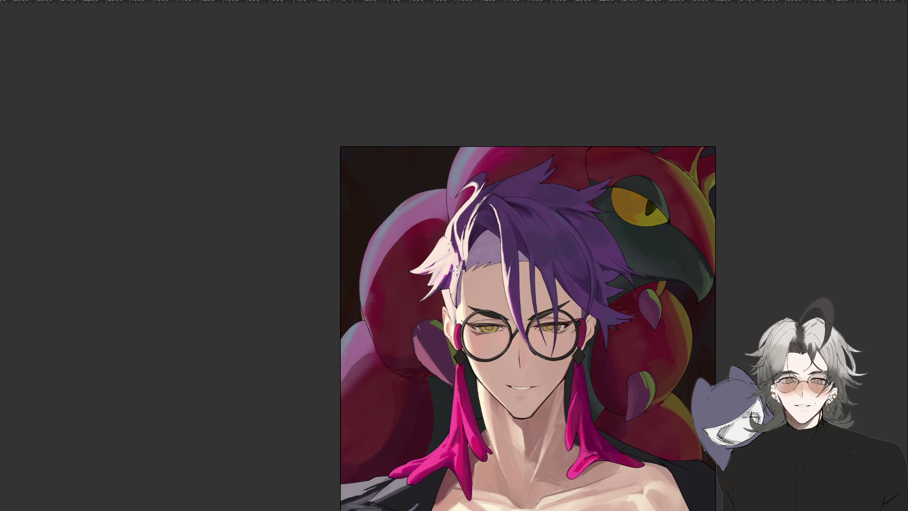
# Lasso the hair lock left of the glasses, paint it uniform bright white, then deselect
pyautogui.moveTo(455, 300)
pyautogui.mouseDown()
pyautogui.moveTo(459, 265)
pyautogui.moveTo(419, 253)
pyautogui.moveTo(409, 324)
pyautogui.moveTo(442, 324)
pyautogui.mouseUp()
pyautogui.moveTo(456, 248)
pyautogui.mouseDown()
pyautogui.moveTo(422, 258)
pyautogui.moveTo(428, 311)
pyautogui.mouseUp()
pyautogui.hotkey('ctrl', 'd')
pyautogui.scroll(-3, 448, 388)
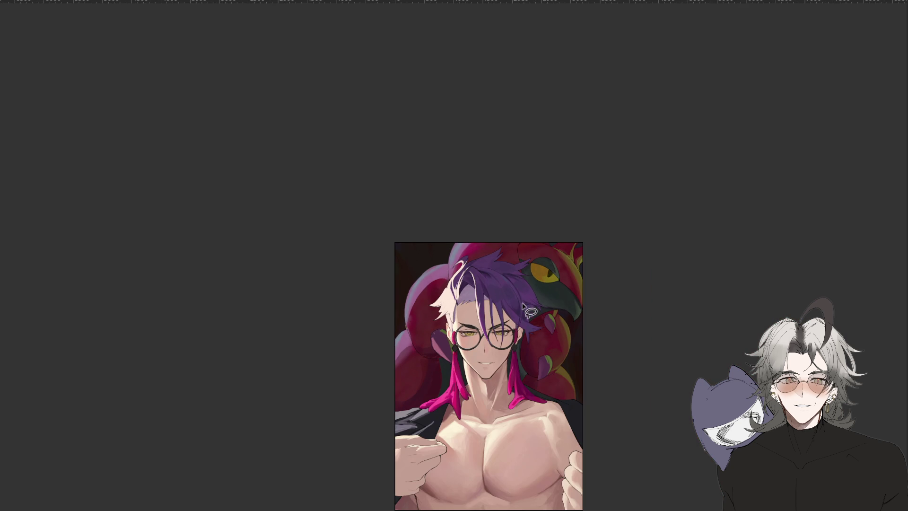
# Sample the hair's purple and tint the white lock lavender-purple with a darker edge
pyautogui.scroll(4, 468, 284)
pyautogui.press('b')
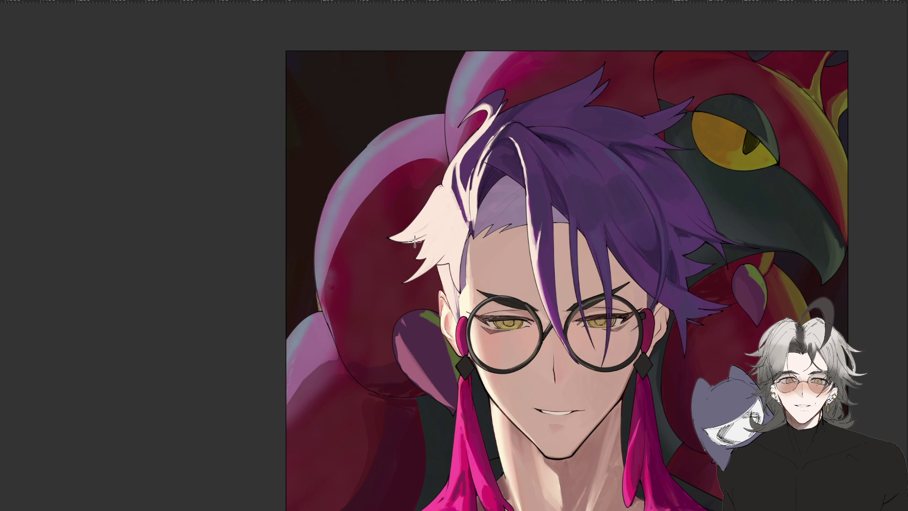
pyautogui.moveTo(430, 189)
pyautogui.mouseDown()
pyautogui.moveTo(421, 213)
pyautogui.moveTo(440, 274)
pyautogui.moveTo(456, 256)
pyautogui.moveTo(440, 234)
pyautogui.moveTo(468, 182)
pyautogui.moveTo(473, 114)
pyautogui.moveTo(454, 240)
pyautogui.mouseUp()
pyautogui.keyDown('alt'); pyautogui.click(495, 123); pyautogui.keyUp('alt')
pyautogui.moveTo(487, 119)
pyautogui.mouseDown()
pyautogui.moveTo(439, 265)
pyautogui.moveTo(458, 255)
pyautogui.moveTo(496, 199)
pyautogui.moveTo(431, 190)
pyautogui.moveTo(445, 255)
pyautogui.mouseUp()
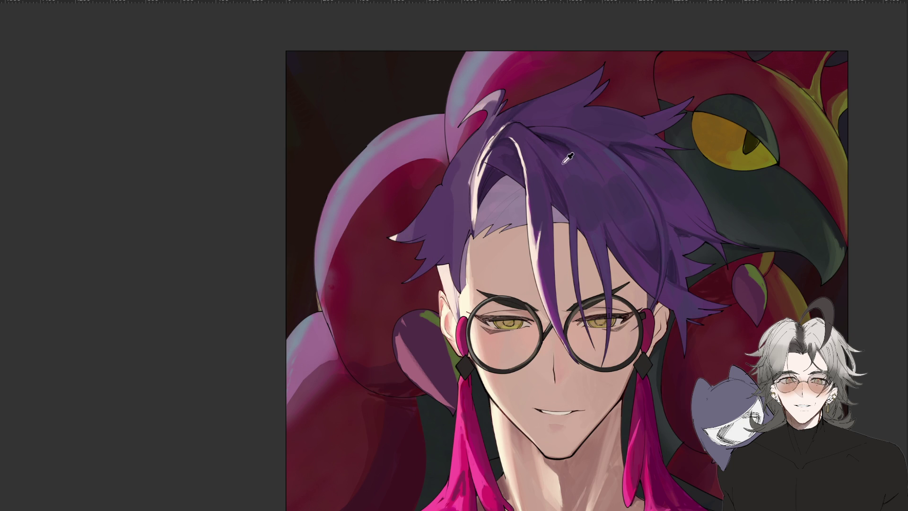
pyautogui.moveTo(461, 165)
pyautogui.mouseDown()
pyautogui.moveTo(461, 269)
pyautogui.moveTo(442, 161)
pyautogui.mouseUp()
pyautogui.moveTo(456, 270)
pyautogui.mouseDown()
pyautogui.moveTo(449, 158)
pyautogui.moveTo(487, 104)
pyautogui.moveTo(458, 125)
pyautogui.mouseUp()
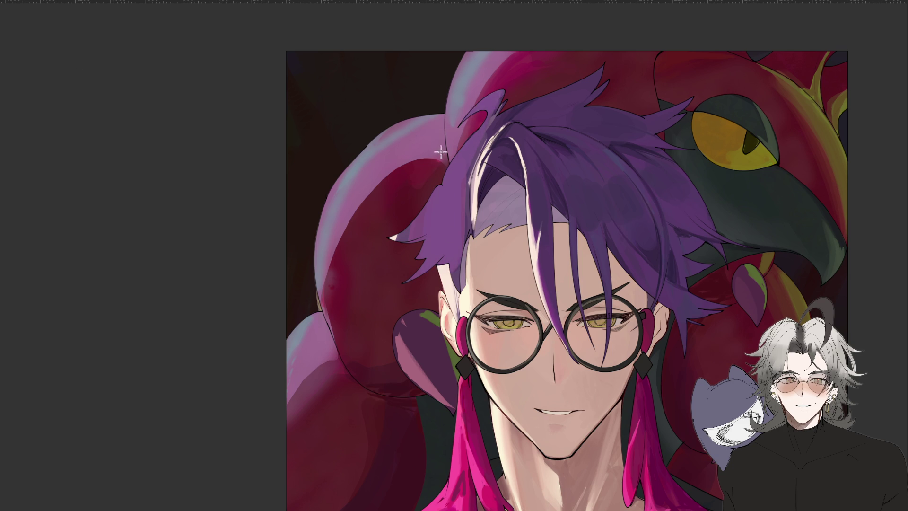
# In a flipped view, paint darker purple shading on the strand, undo the extra stroke, and mirror back
pyautogui.scroll(1, 479, 205)
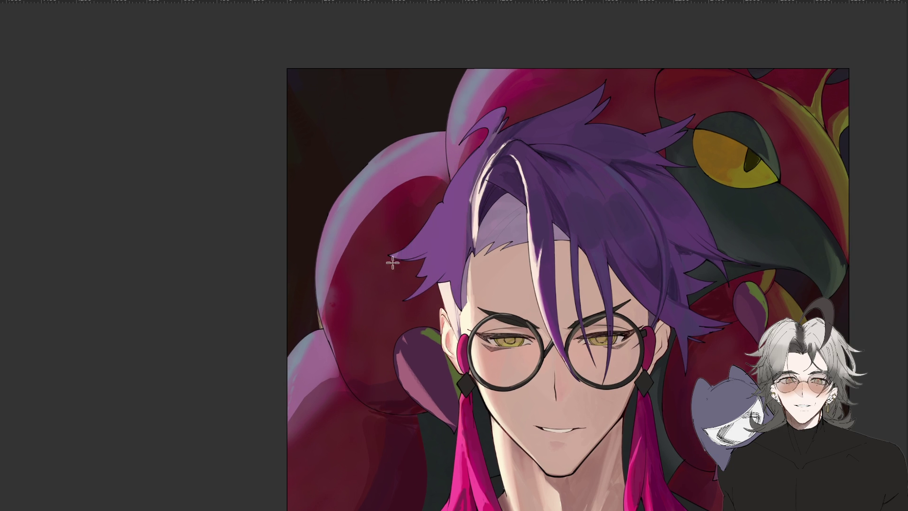
pyautogui.scroll(-2, 430, 307)
pyautogui.press('h')
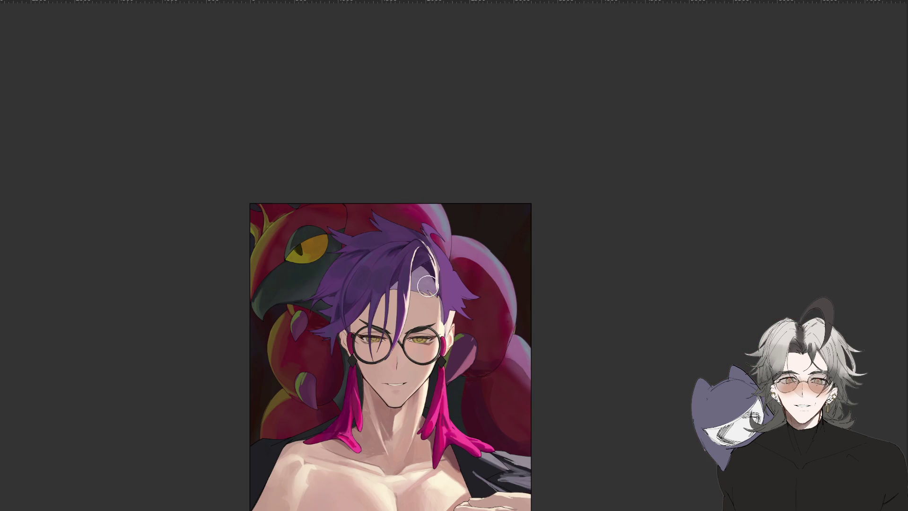
pyautogui.scroll(2, 425, 218)
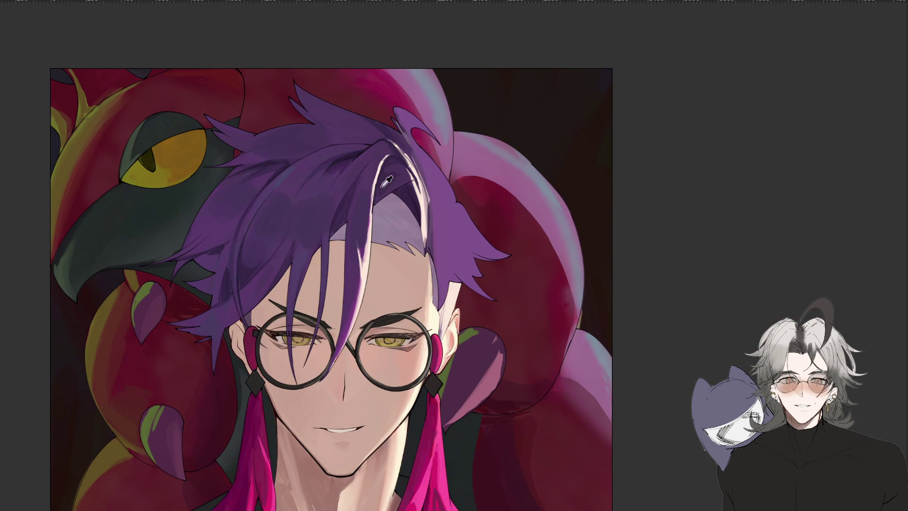
pyautogui.moveTo(446, 170); pyautogui.dragTo(439, 290)
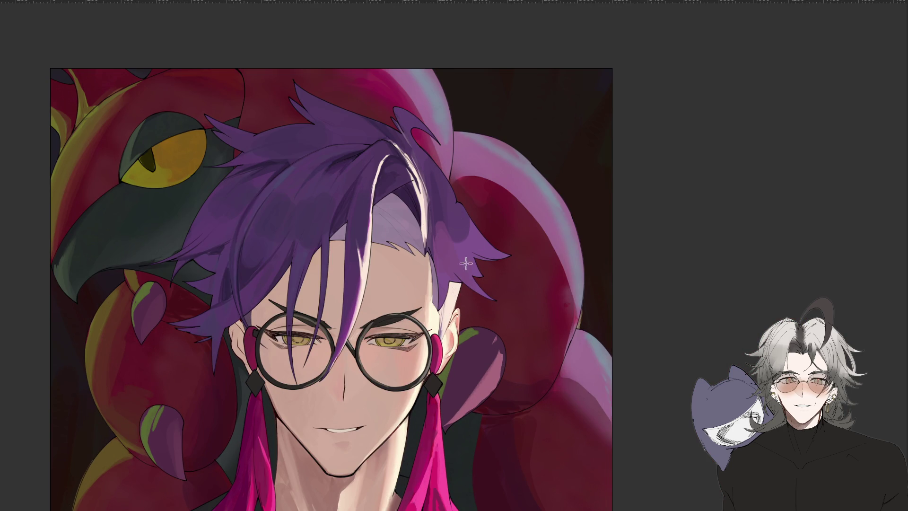
pyautogui.moveTo(439, 189); pyautogui.dragTo(452, 226)
pyautogui.hotkey('ctrl', 'z')
pyautogui.press('m')
pyautogui.press('-')
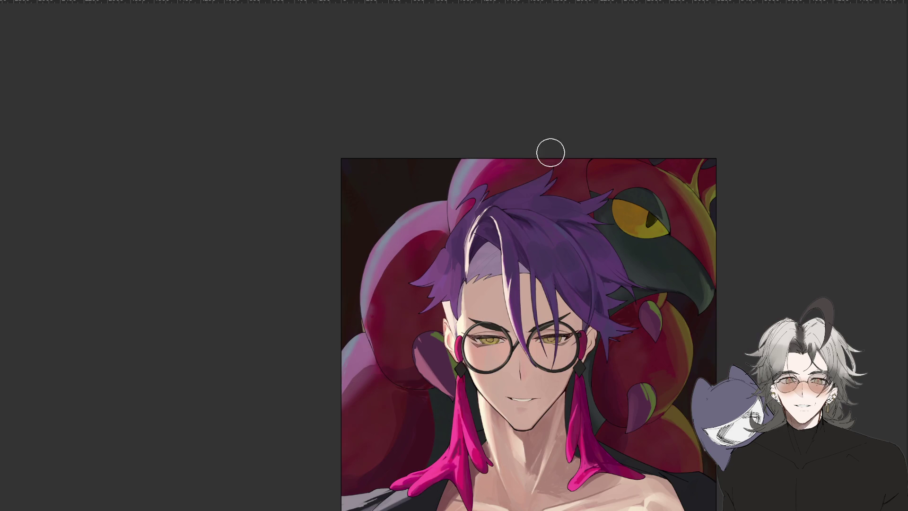
# Outline a hair strand and fill it with pale pink, then frame the hair above the ear
pyautogui.moveTo(452, 255)
pyautogui.mouseDown()
pyautogui.moveTo(463, 225)
pyautogui.moveTo(479, 222)
pyautogui.moveTo(475, 194)
pyautogui.moveTo(447, 246)
pyautogui.moveTo(470, 225)
pyautogui.mouseUp()
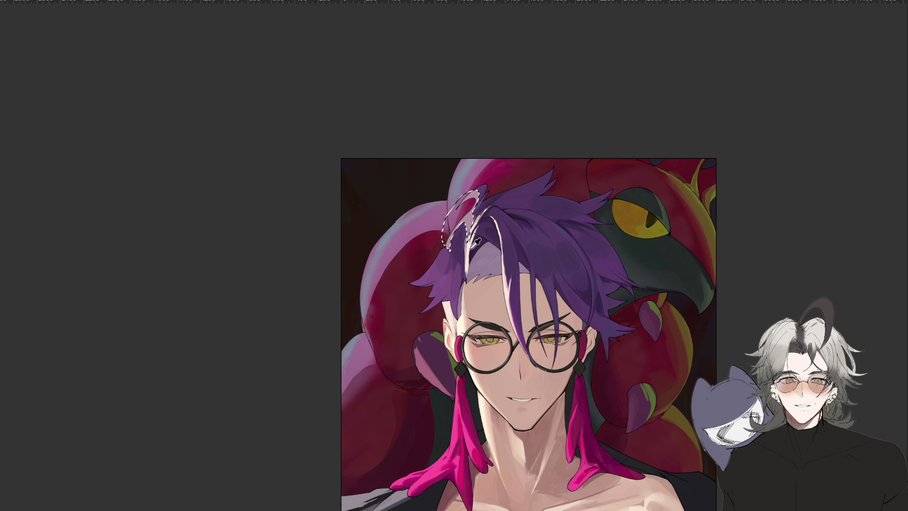
pyautogui.moveTo(476, 202); pyautogui.dragTo(452, 237)
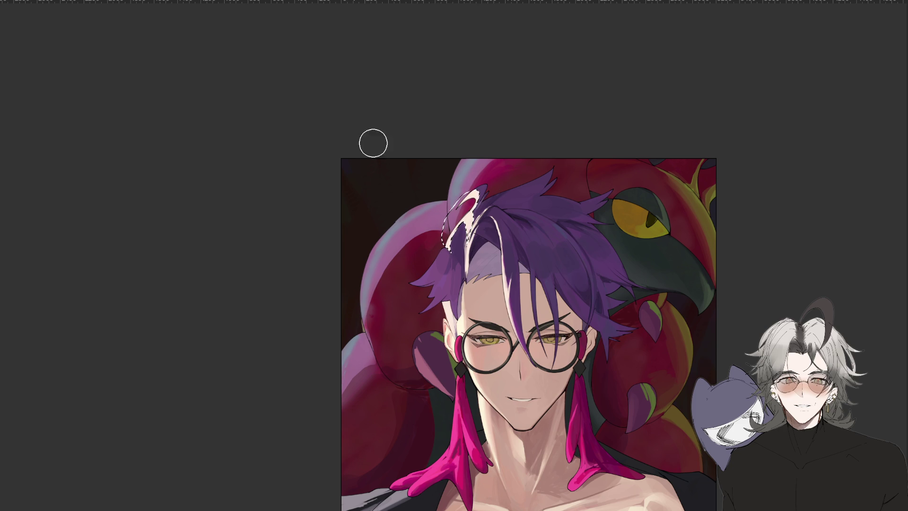
pyautogui.press('l')
pyautogui.hotkey('ctrl', '-')
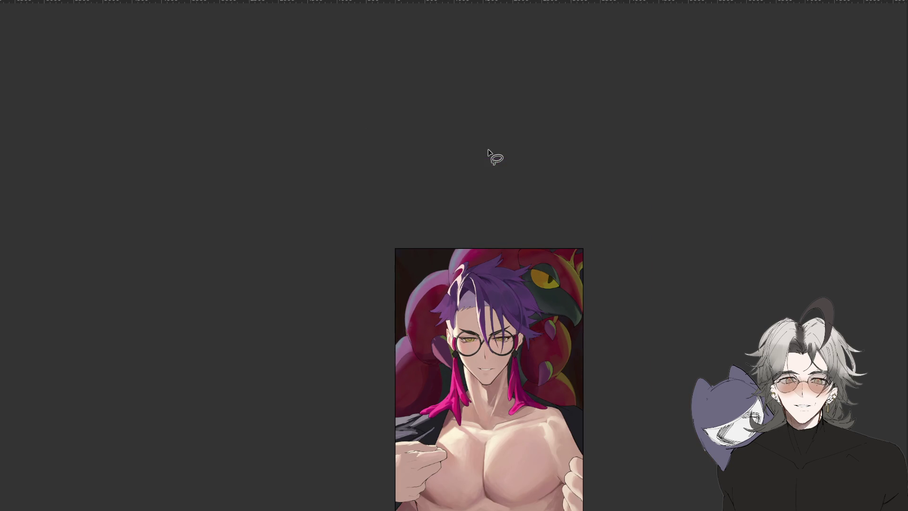
pyautogui.scroll(2, 462, 237)
pyautogui.moveTo(486, 290); pyautogui.dragTo(483, 304)
pyautogui.scroll(1, 483, 305)
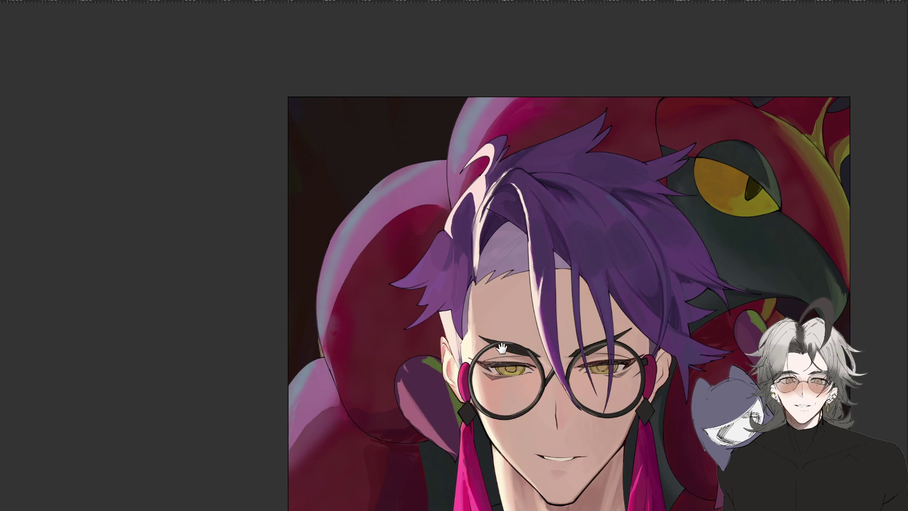
pyautogui.moveTo(502, 355); pyautogui.dragTo(495, 307)
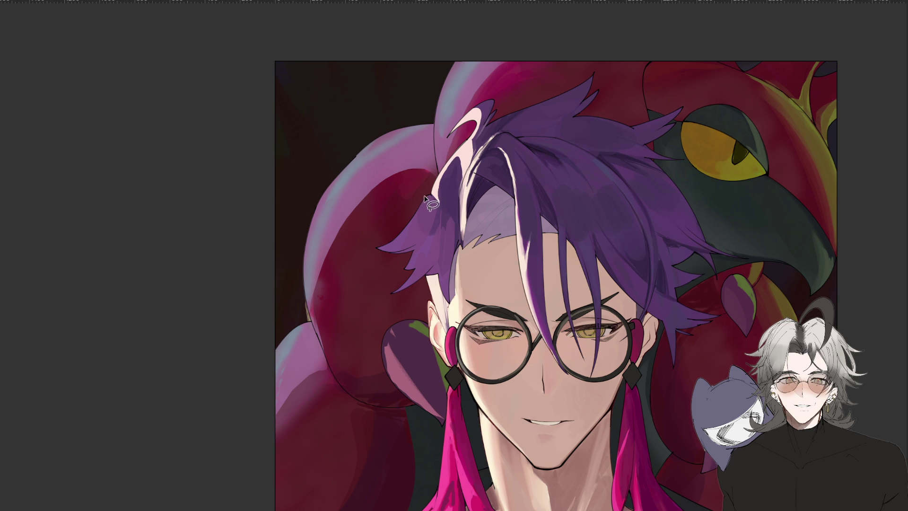
# Outline another strand above the ear and paint a thin light highlight line along it
pyautogui.moveTo(429, 191)
pyautogui.mouseDown()
pyautogui.moveTo(443, 213)
pyautogui.moveTo(423, 231)
pyautogui.moveTo(375, 233)
pyautogui.moveTo(429, 193)
pyautogui.mouseUp()
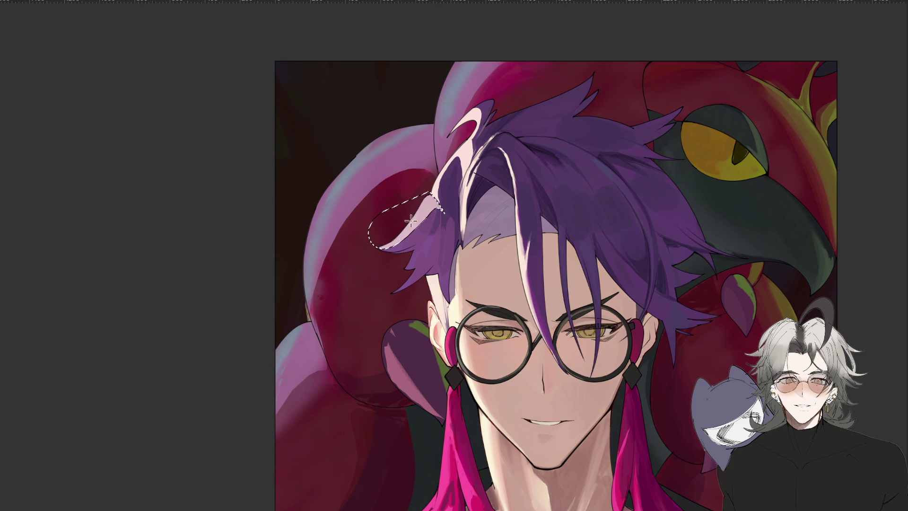
pyautogui.hotkey('ctrl', 'd')
pyautogui.press('b')
pyautogui.moveTo(441, 219); pyautogui.dragTo(381, 301)
pyautogui.press('l')
pyautogui.scroll(-3, 395, 318)
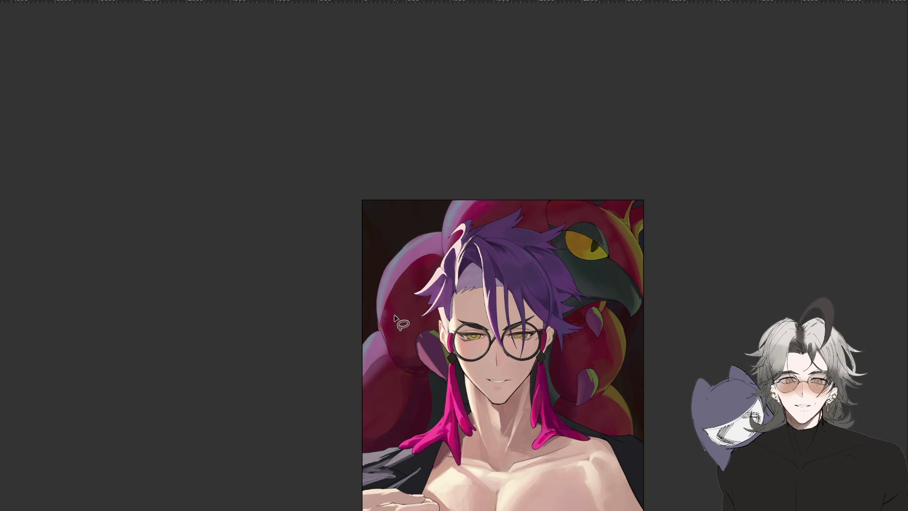
pyautogui.hotkey('ctrl', '+')
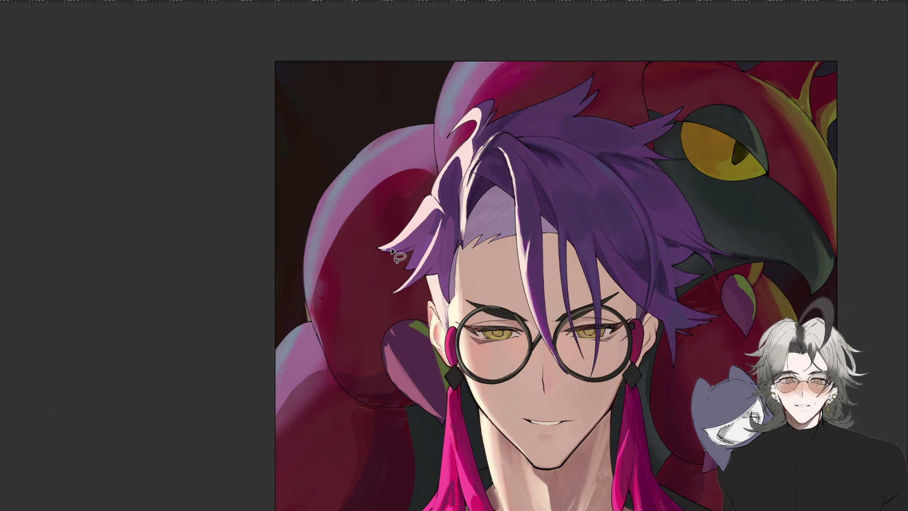
pyautogui.press('b')
pyautogui.press('l')
pyautogui.hotkey('ctrl', '-')
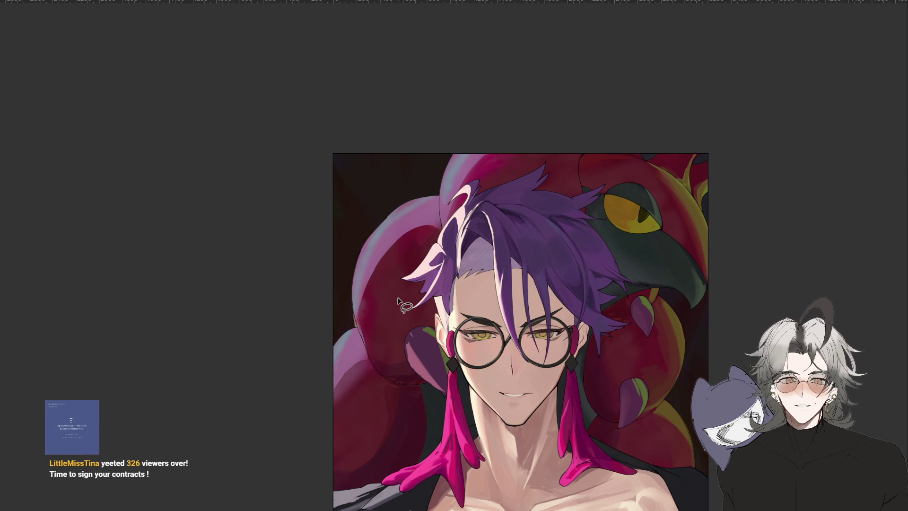
pyautogui.scroll(-3, 398, 303)
pyautogui.scroll(3, 397, 302)
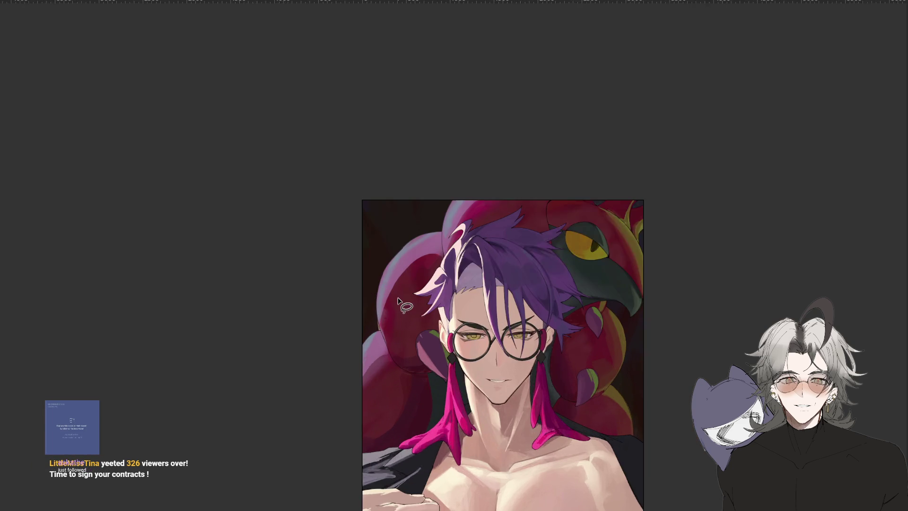
pyautogui.moveTo(634, 454); pyautogui.dragTo(587, 373)
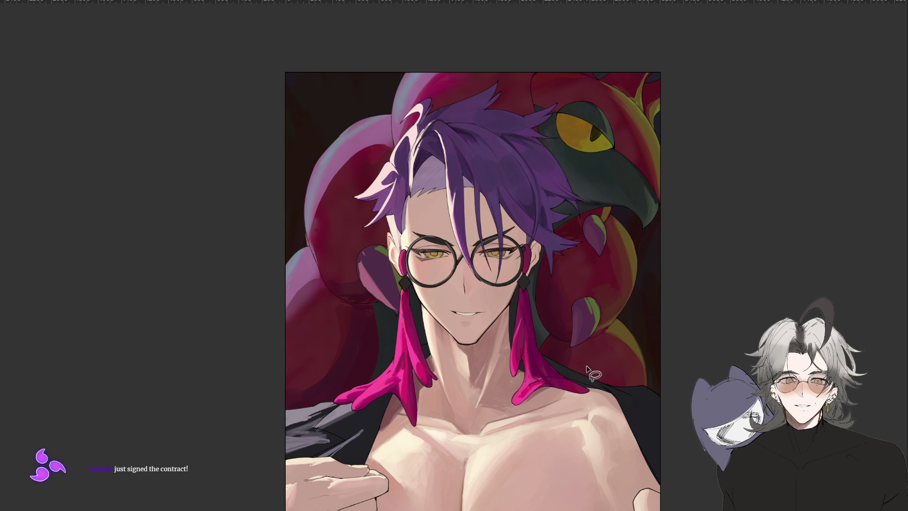
pyautogui.moveTo(558, 319); pyautogui.dragTo(556, 330)
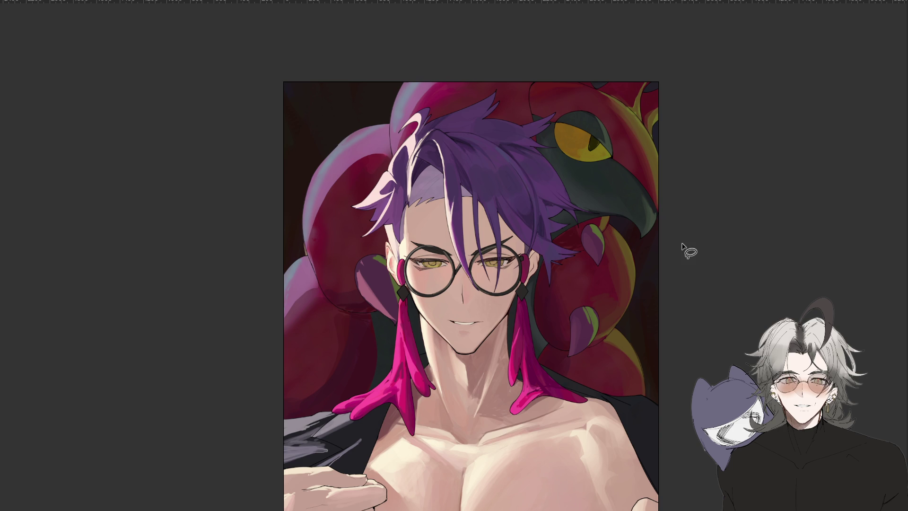
pyautogui.moveTo(569, 435); pyautogui.dragTo(560, 364)
pyautogui.hotkey('ctrl', '-')
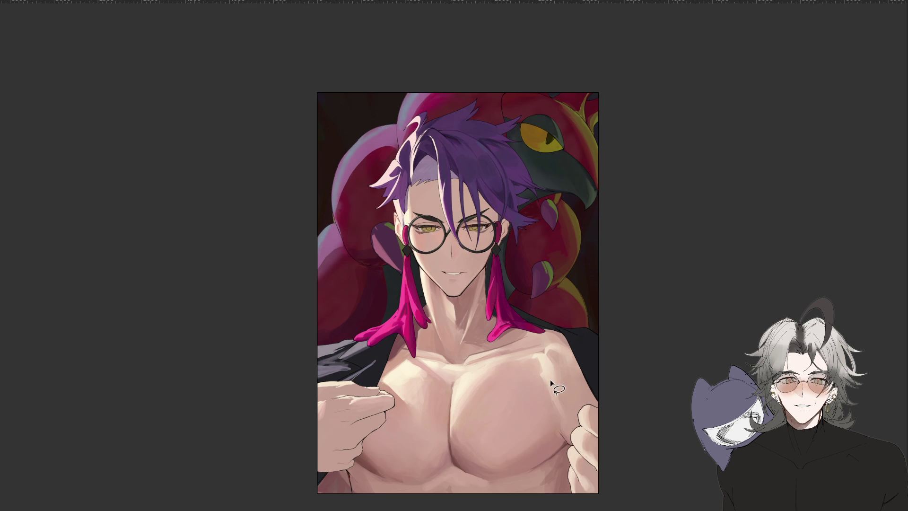
pyautogui.hotkey('ctrl', '+')
pyautogui.hotkey('ctrl', '+')
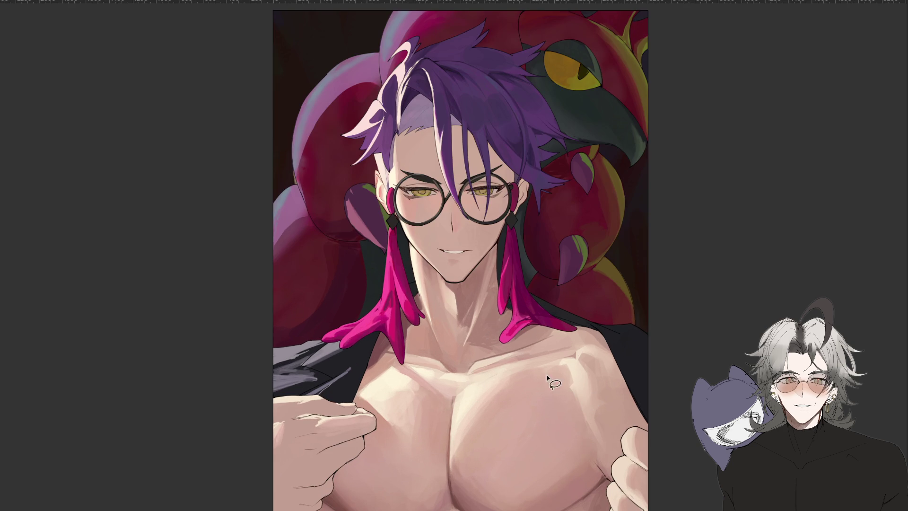
pyautogui.moveTo(645, 344)
pyautogui.mouseDown()
pyautogui.moveTo(640, 375)
pyautogui.moveTo(640, 338)
pyautogui.mouseUp()
pyautogui.hotkey('ctrl', '-')
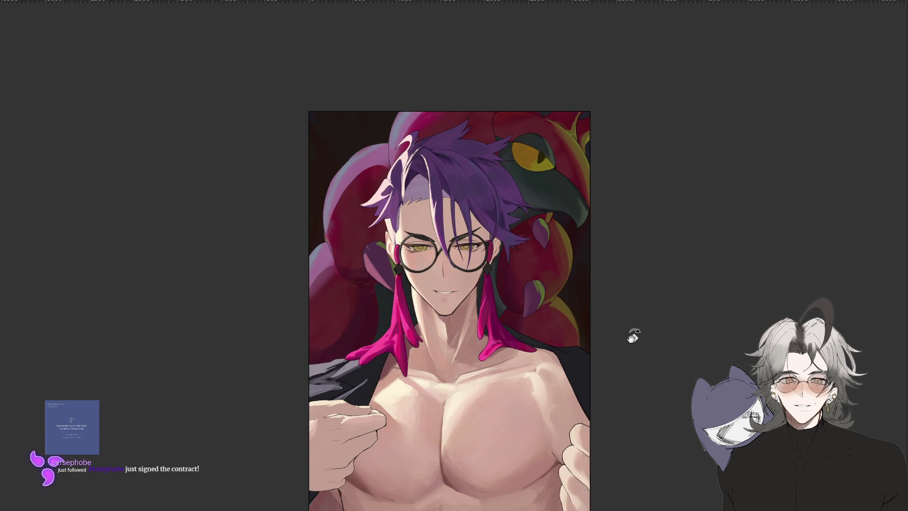
pyautogui.hotkey('ctrl', '+')
pyautogui.hotkey('ctrl', '+')
pyautogui.moveTo(600, 335); pyautogui.dragTo(601, 365)
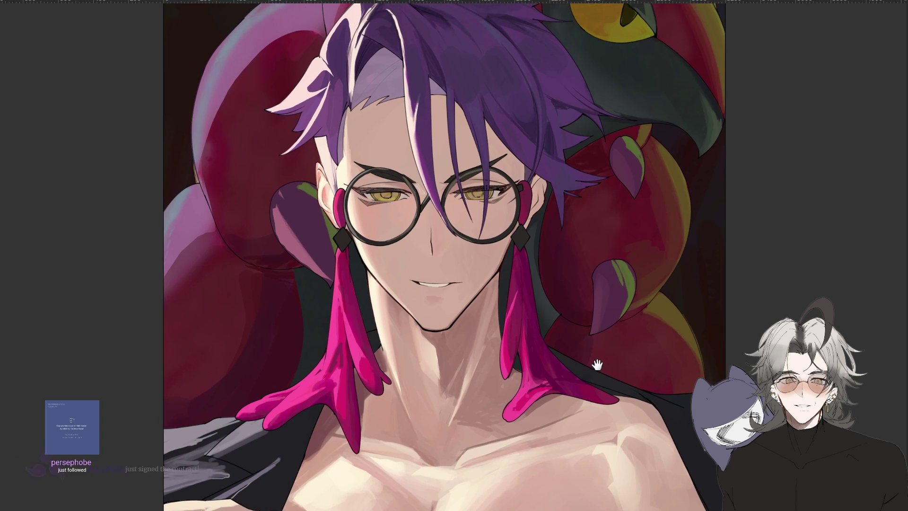
pyautogui.hotkey('ctrl', '-')
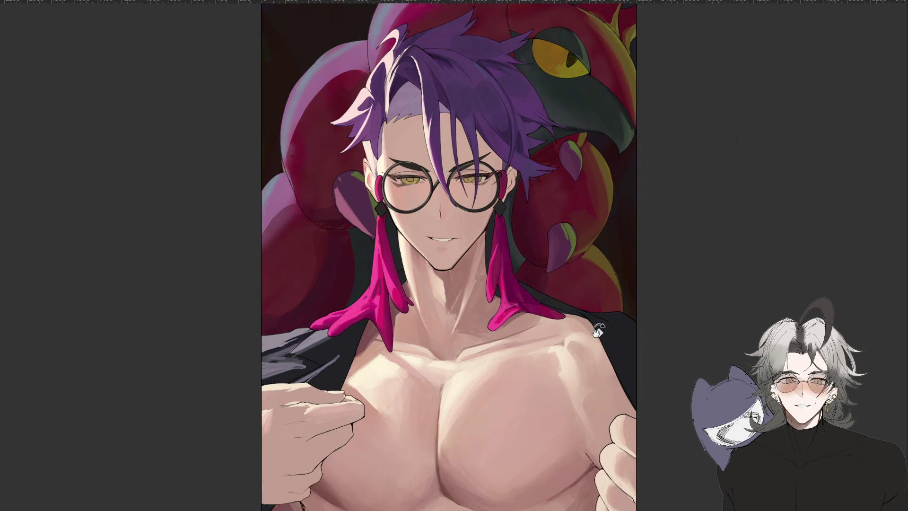
pyautogui.scroll(1, 583, 369)
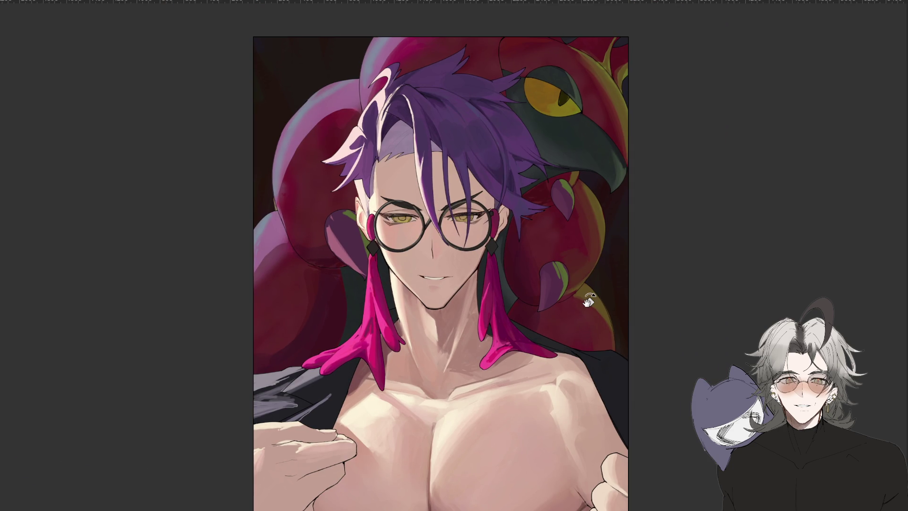
pyautogui.scroll(2, 579, 393)
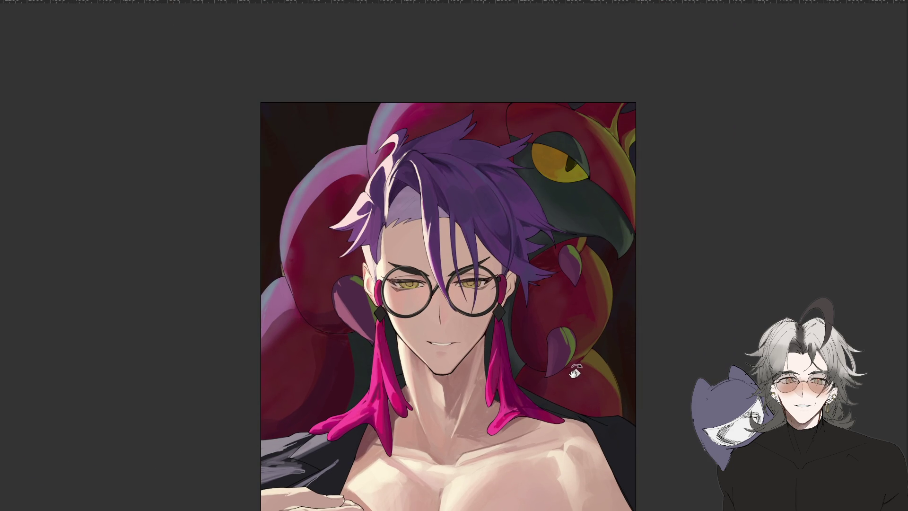
pyautogui.hotkey('ctrl', '+')
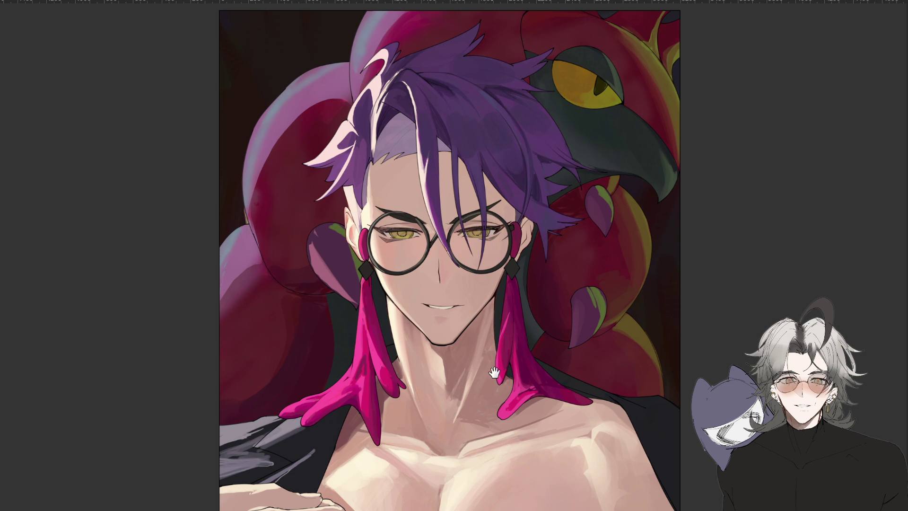
pyautogui.scroll(2, 490, 350)
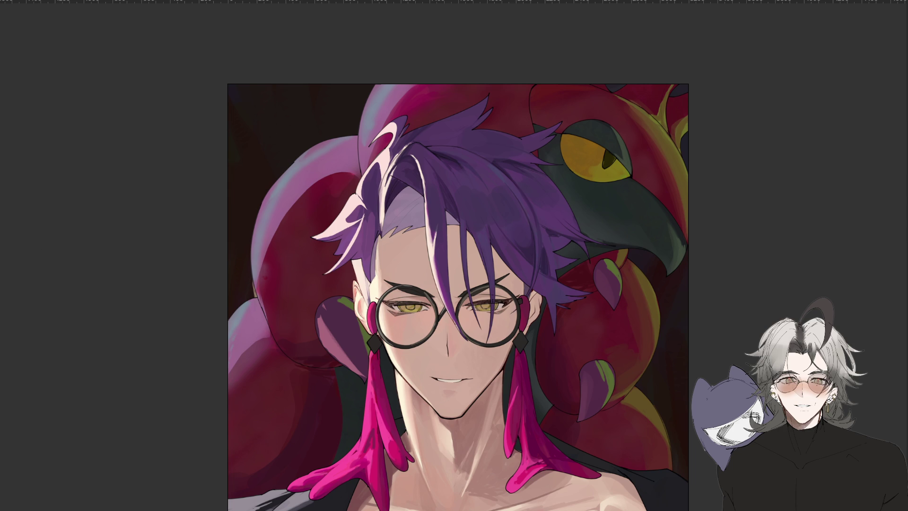
pyautogui.scroll(-1, 749, 239)
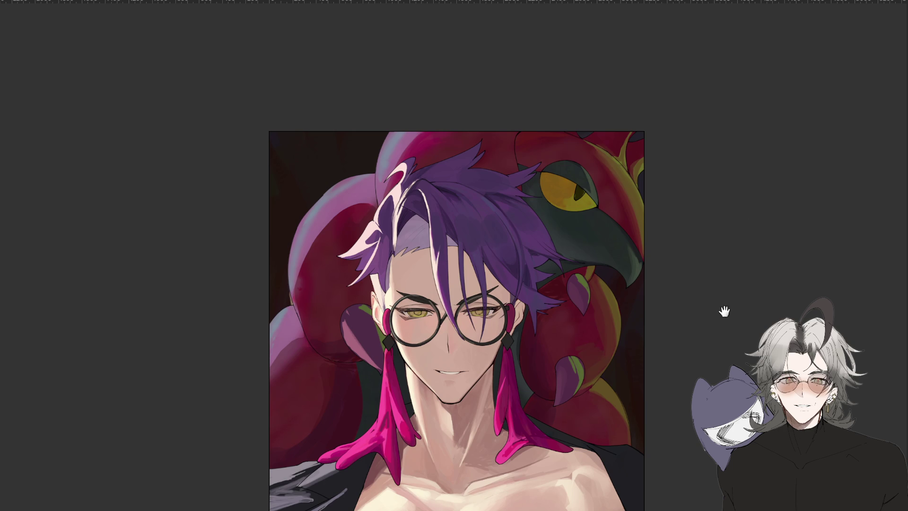
pyautogui.moveTo(725, 298); pyautogui.dragTo(732, 226)
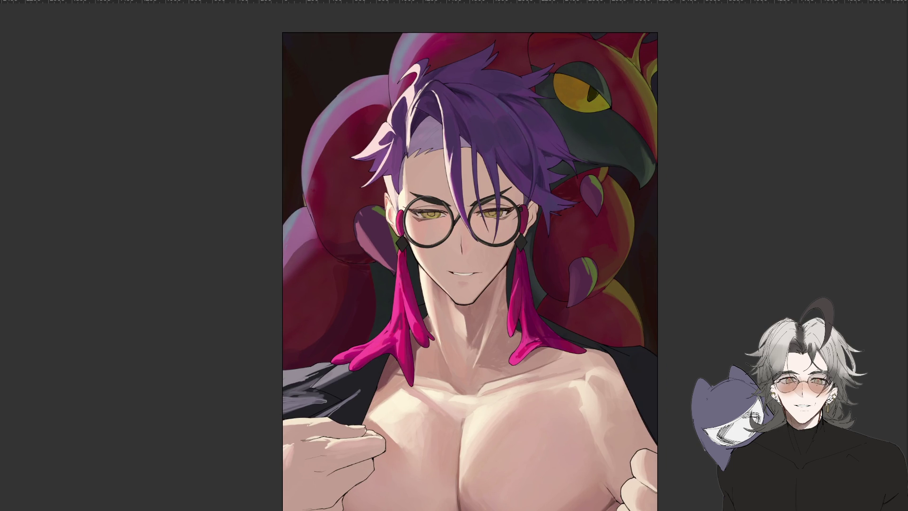
pyautogui.moveTo(732, 394)
pyautogui.mouseDown()
pyautogui.moveTo(697, 306)
pyautogui.moveTo(697, 353)
pyautogui.moveTo(698, 343)
pyautogui.mouseUp()
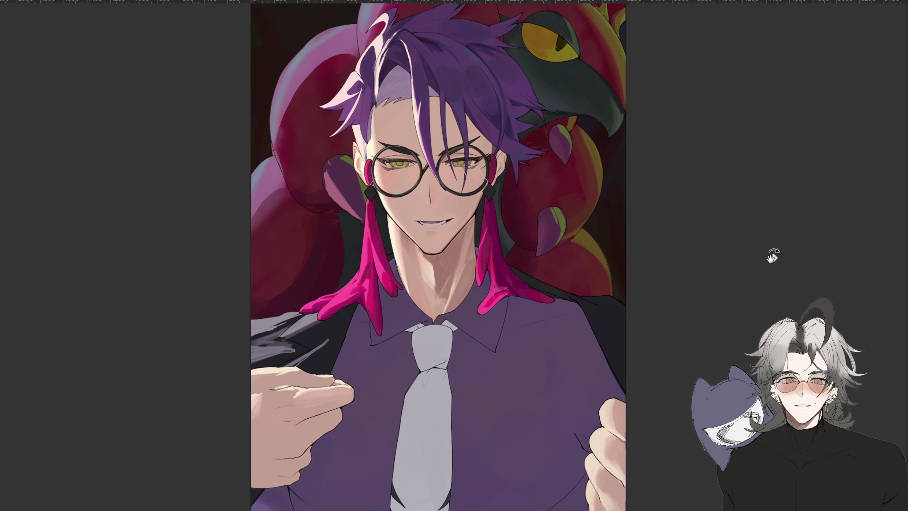
pyautogui.scroll(6, 456, 198)
pyautogui.scroll(-2, 515, 375)
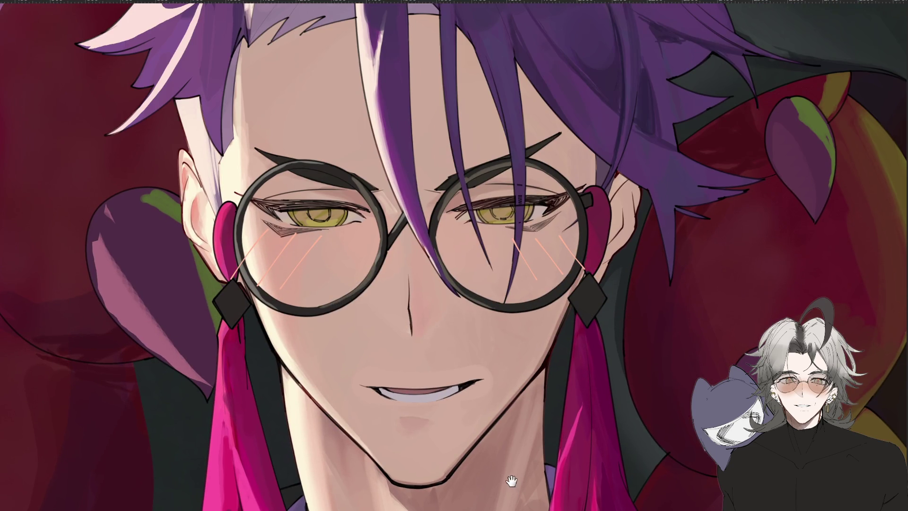
pyautogui.scroll(4, 507, 466)
pyautogui.scroll(-6, 471, 384)
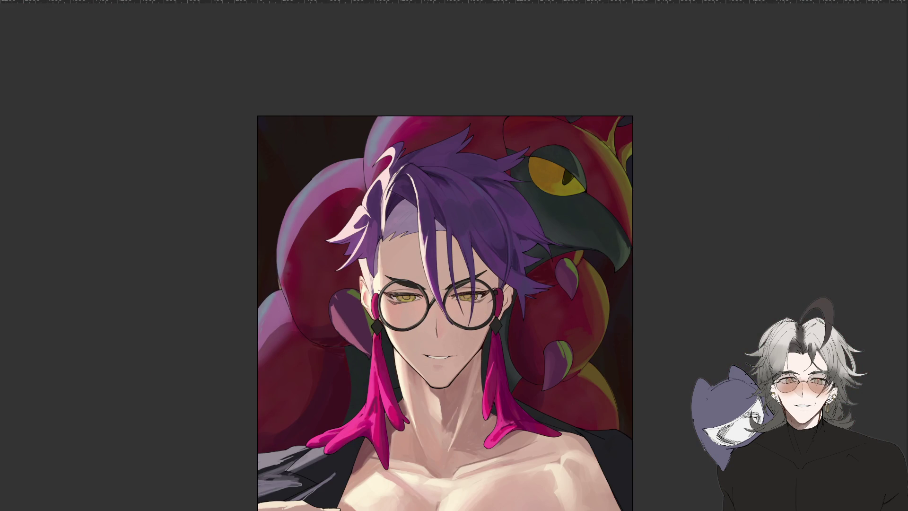
pyautogui.moveTo(617, 428)
pyautogui.mouseDown()
pyautogui.moveTo(586, 331)
pyautogui.moveTo(602, 348)
pyautogui.mouseUp()
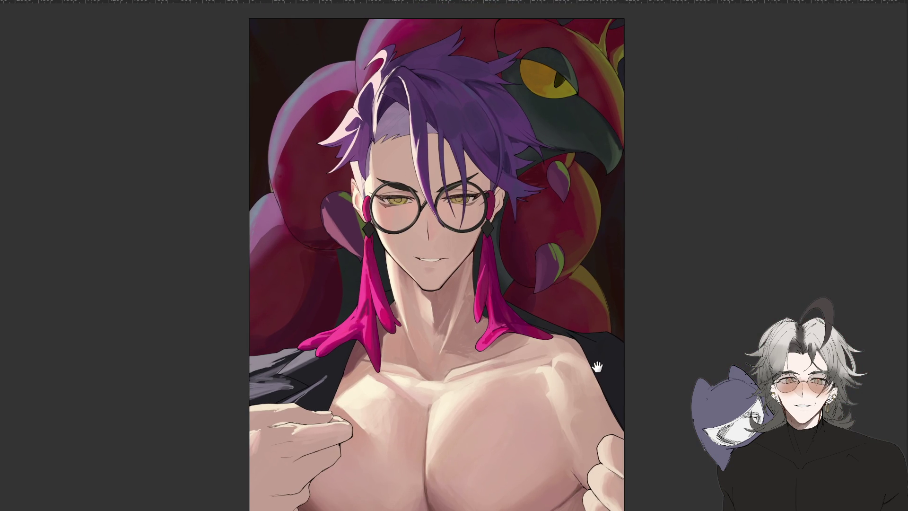
pyautogui.moveTo(610, 378); pyautogui.dragTo(603, 372)
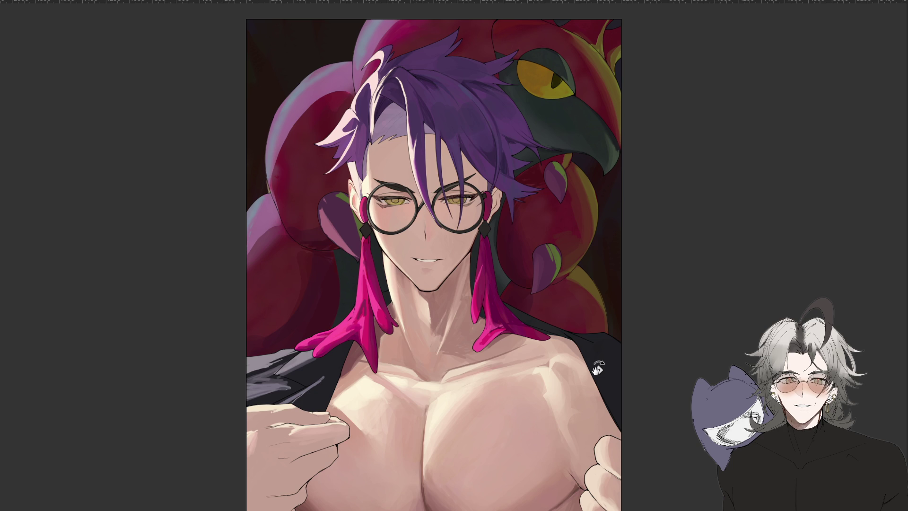
pyautogui.moveTo(654, 381); pyautogui.dragTo(656, 316)
pyautogui.moveTo(667, 362)
pyautogui.mouseDown()
pyautogui.moveTo(668, 324)
pyautogui.moveTo(647, 391)
pyautogui.mouseUp()
pyautogui.scroll(-1, 669, 325)
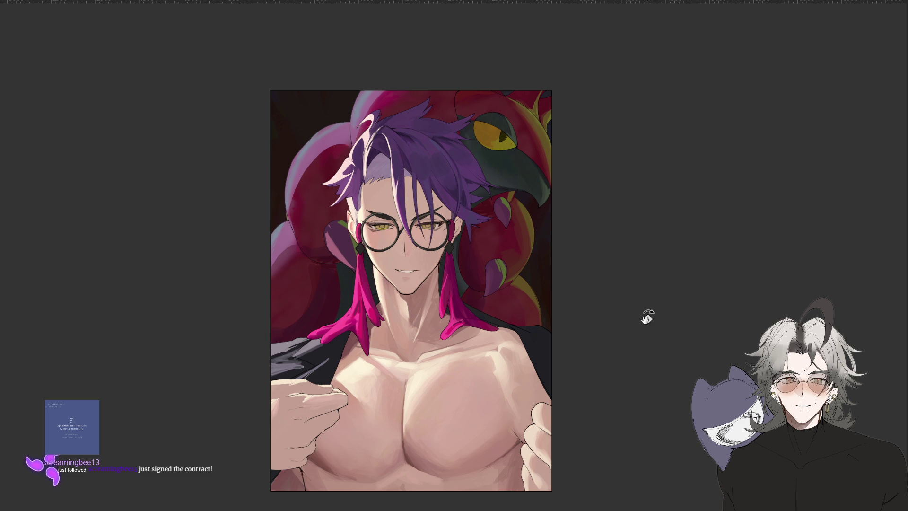
pyautogui.hotkey('ctrl', '+')
pyautogui.hotkey('ctrl', '+')
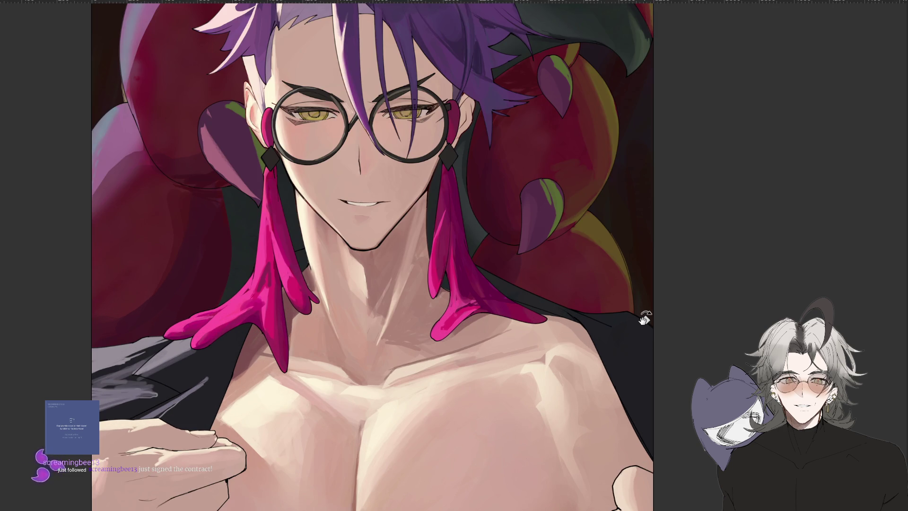
pyautogui.hotkey('ctrl', '-')
pyautogui.moveTo(644, 319)
pyautogui.mouseDown()
pyautogui.moveTo(638, 284)
pyautogui.moveTo(587, 196)
pyautogui.moveTo(547, 165)
pyautogui.mouseUp()
pyautogui.press('Escape')
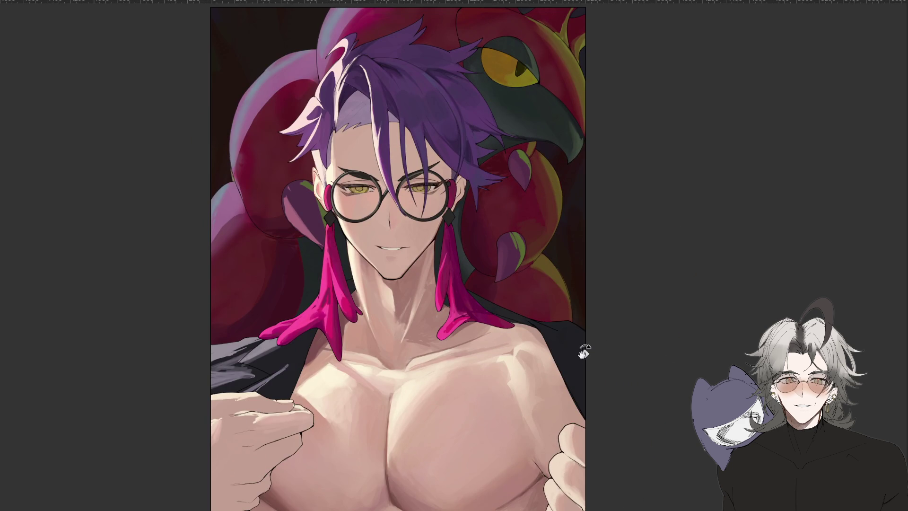
pyautogui.moveTo(618, 379); pyautogui.dragTo(770, 438)
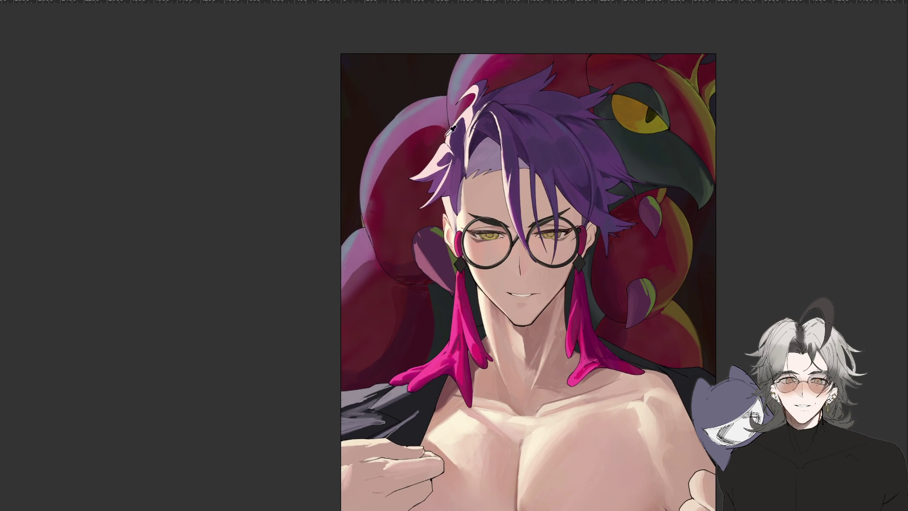
# Try several light pink highlight strokes on the hair tuft, undoing the last one
pyautogui.scroll(2, 444, 149)
pyautogui.moveTo(441, 114); pyautogui.dragTo(424, 194)
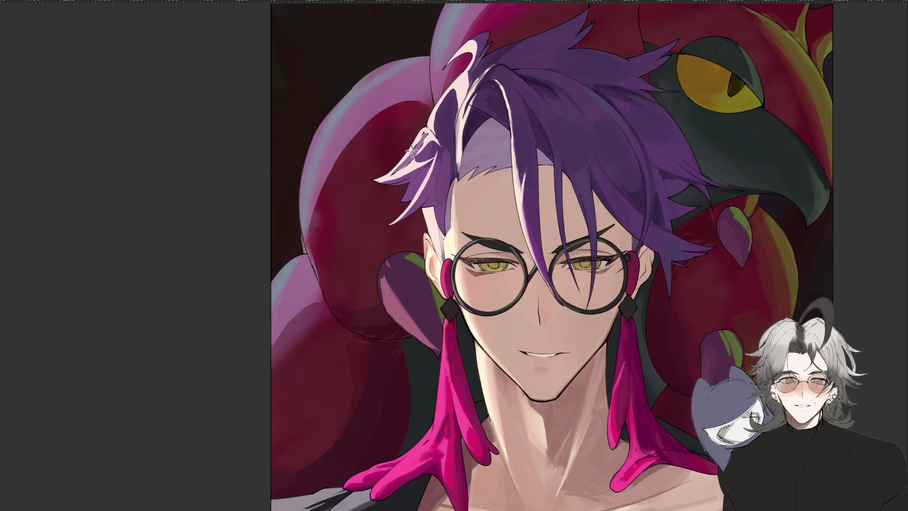
pyautogui.hotkey('ctrl', '-')
pyautogui.scroll(5, 487, 218)
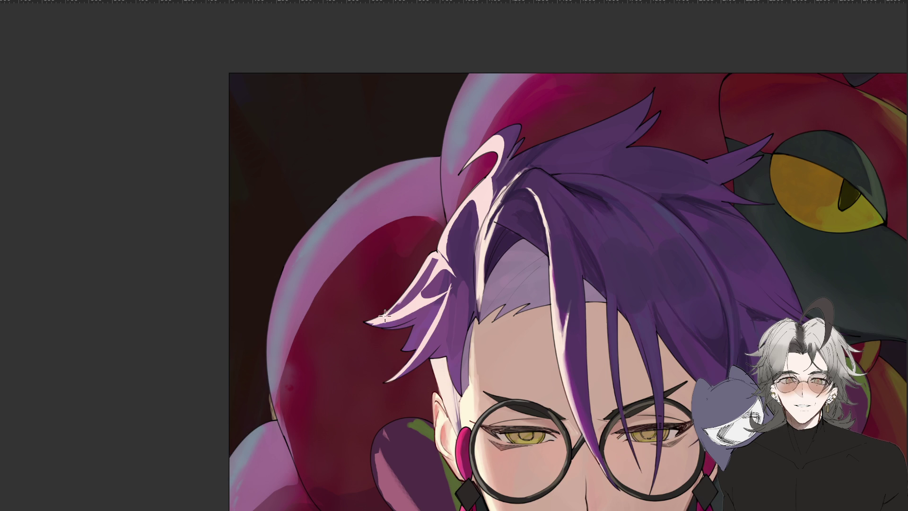
pyautogui.moveTo(378, 324); pyautogui.dragTo(437, 305)
pyautogui.hotkey('ctrl', 'z')
pyautogui.moveTo(378, 324); pyautogui.dragTo(438, 305)
pyautogui.hotkey('ctrl', 'z')
pyautogui.hotkey('ctrl', 'z')
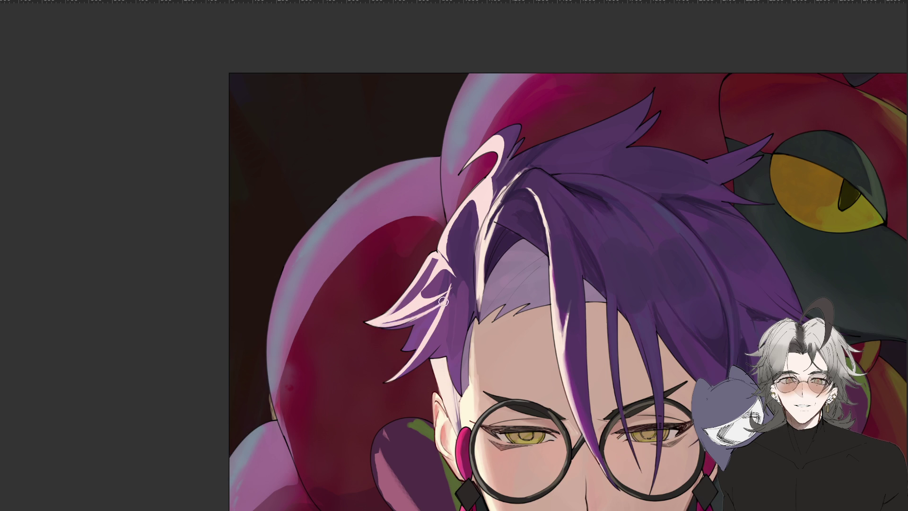
pyautogui.moveTo(367, 323)
pyautogui.mouseDown()
pyautogui.moveTo(435, 309)
pyautogui.moveTo(431, 272)
pyautogui.moveTo(392, 309)
pyautogui.moveTo(452, 277)
pyautogui.moveTo(408, 310)
pyautogui.mouseUp()
pyautogui.hotkey('ctrl', 'z')
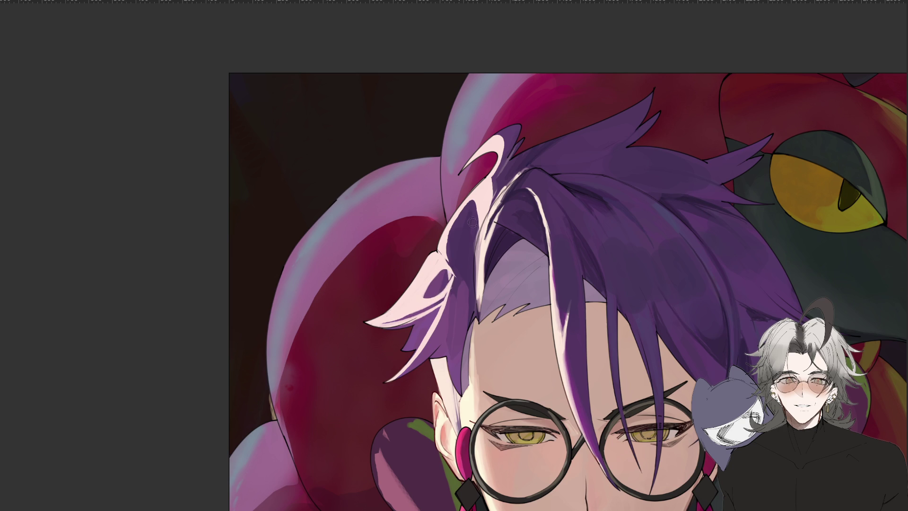
# In a mirrored view tilted about 20°, brush more light pink along the tuft, then flip back
pyautogui.press('h')
pyautogui.moveTo(694, 330)
pyautogui.mouseDown()
pyautogui.moveTo(649, 424)
pyautogui.moveTo(626, 395)
pyautogui.mouseUp()
pyautogui.moveTo(471, 284)
pyautogui.mouseDown()
pyautogui.moveTo(468, 371)
pyautogui.moveTo(461, 302)
pyautogui.moveTo(464, 359)
pyautogui.moveTo(462, 344)
pyautogui.moveTo(480, 333)
pyautogui.moveTo(487, 350)
pyautogui.moveTo(483, 311)
pyautogui.moveTo(463, 326)
pyautogui.moveTo(465, 367)
pyautogui.mouseUp()
pyautogui.press('h')
pyautogui.scroll(-5, 483, 311)
pyautogui.scroll(5, 464, 326)
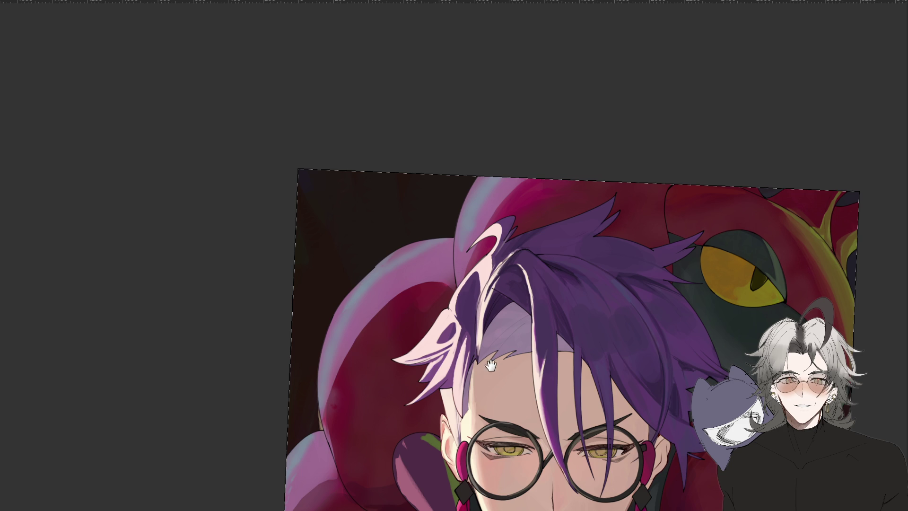
# Paint light pink over the purple shading on the pale hair tuft
pyautogui.scroll(-2, 479, 331)
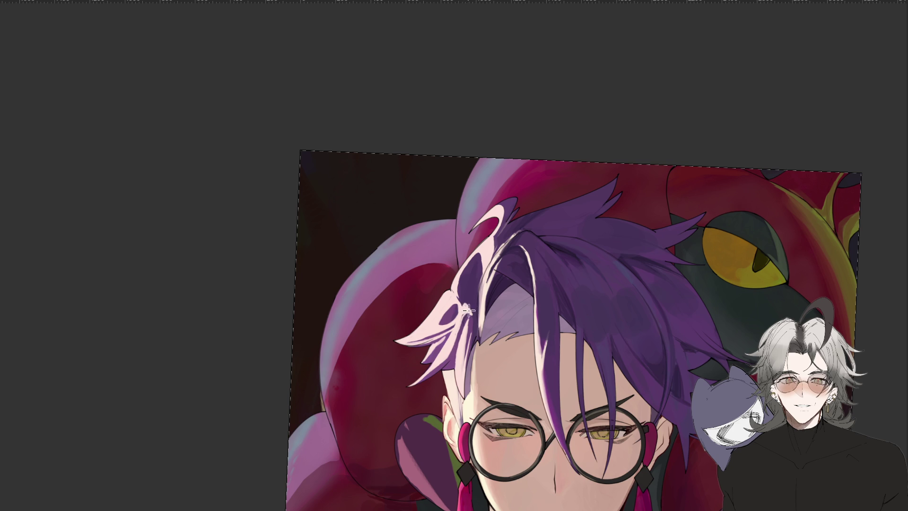
pyautogui.scroll(-5, 445, 346)
pyautogui.scroll(6, 446, 346)
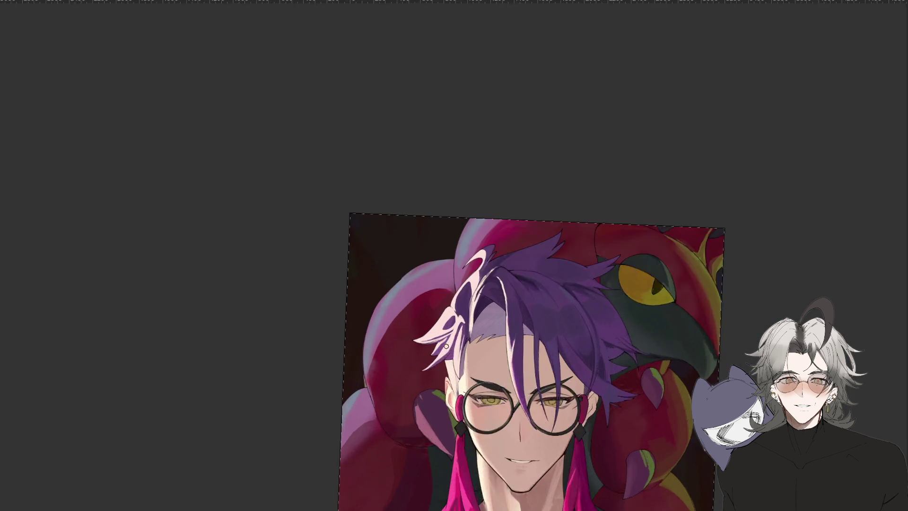
pyautogui.moveTo(451, 300); pyautogui.dragTo(444, 330)
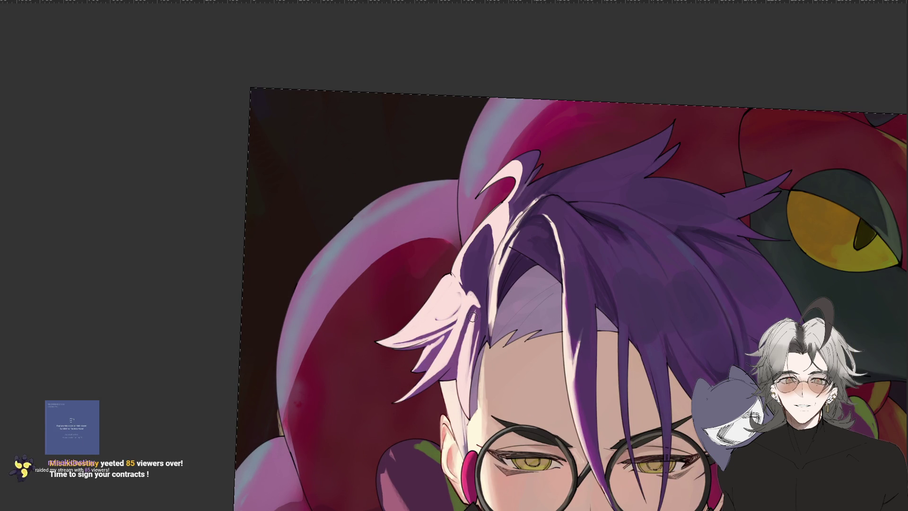
# Widen the neighbouring purple strand over the pink highlight
pyautogui.scroll(-1, 473, 317)
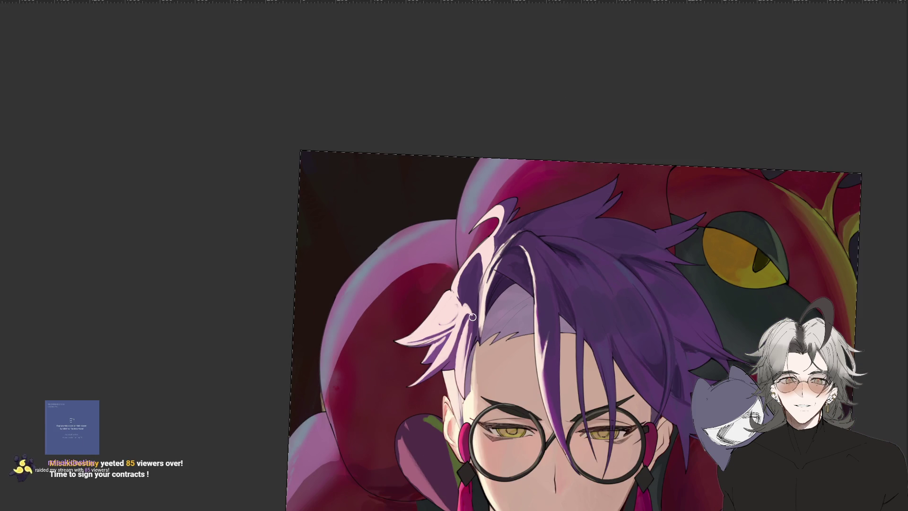
pyautogui.moveTo(522, 341); pyautogui.dragTo(499, 277)
pyautogui.moveTo(505, 316); pyautogui.dragTo(461, 340)
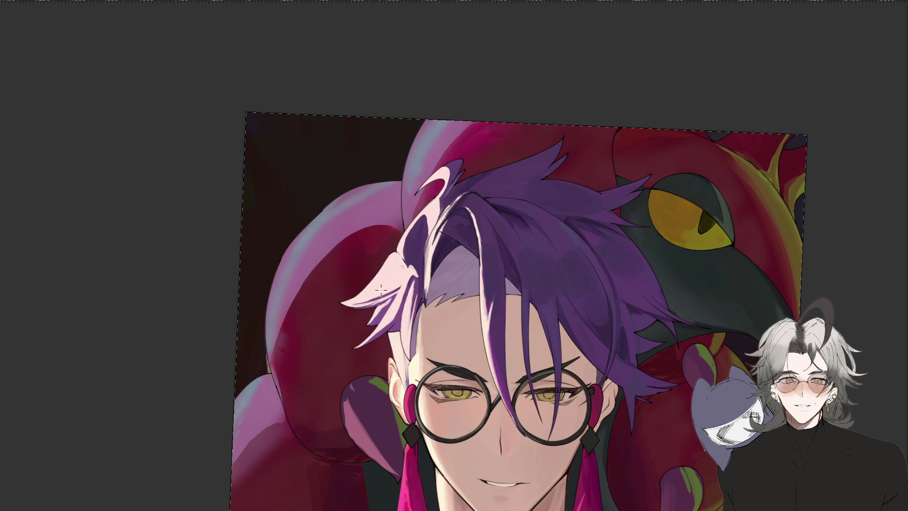
pyautogui.scroll(-2, 380, 291)
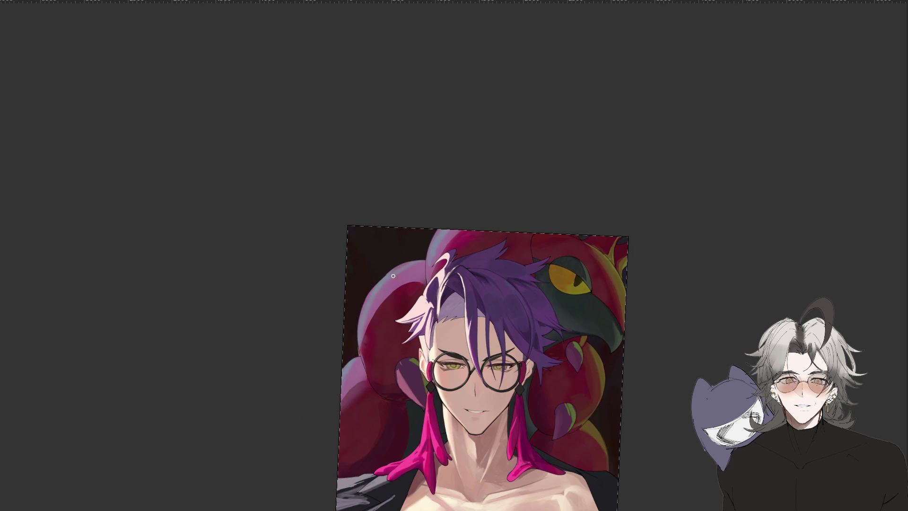
pyautogui.scroll(2, 393, 275)
pyautogui.scroll(1, 393, 276)
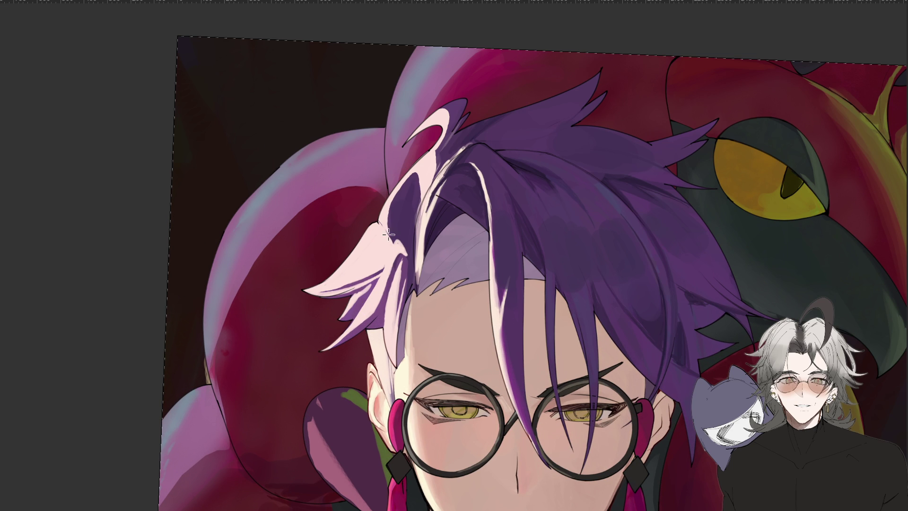
pyautogui.moveTo(412, 174)
pyautogui.mouseDown()
pyautogui.moveTo(396, 239)
pyautogui.moveTo(403, 194)
pyautogui.moveTo(394, 222)
pyautogui.mouseUp()
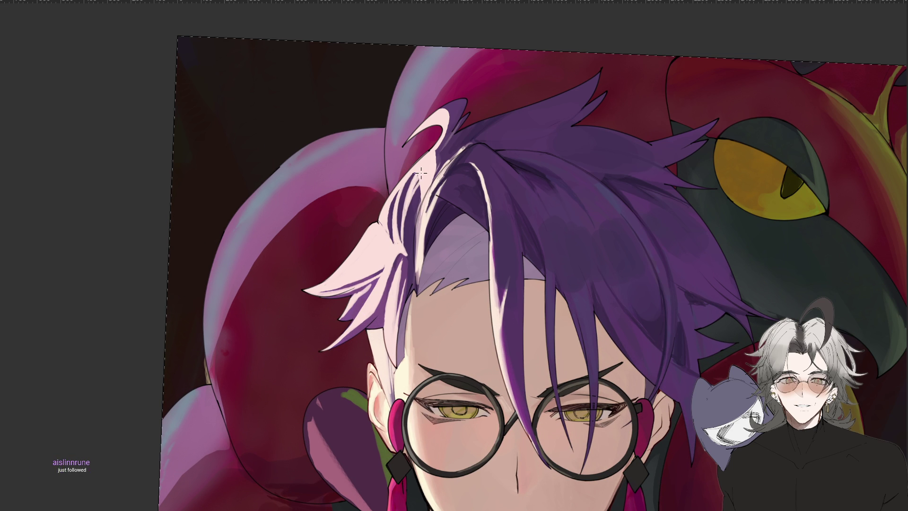
# In a tilted view, try small dark strokes on the pale strands, undoing the last one
pyautogui.scroll(-2, 458, 293)
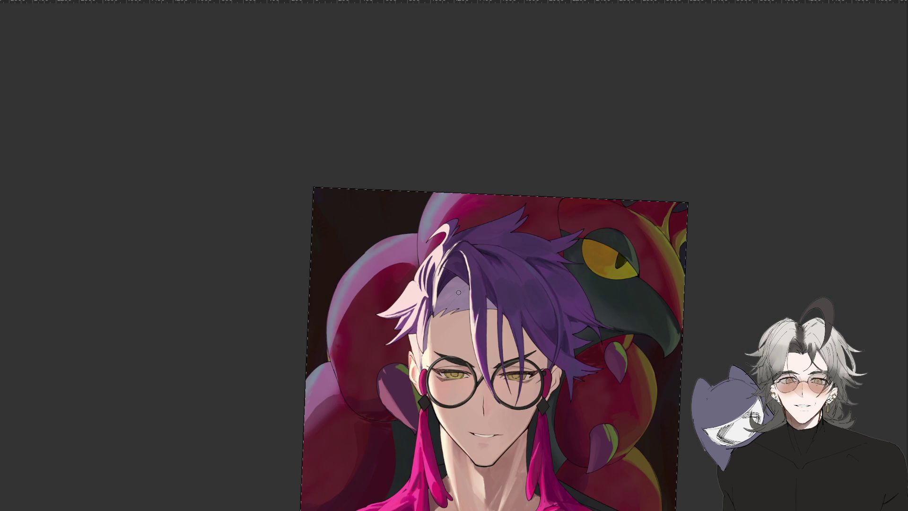
pyautogui.scroll(3, 459, 293)
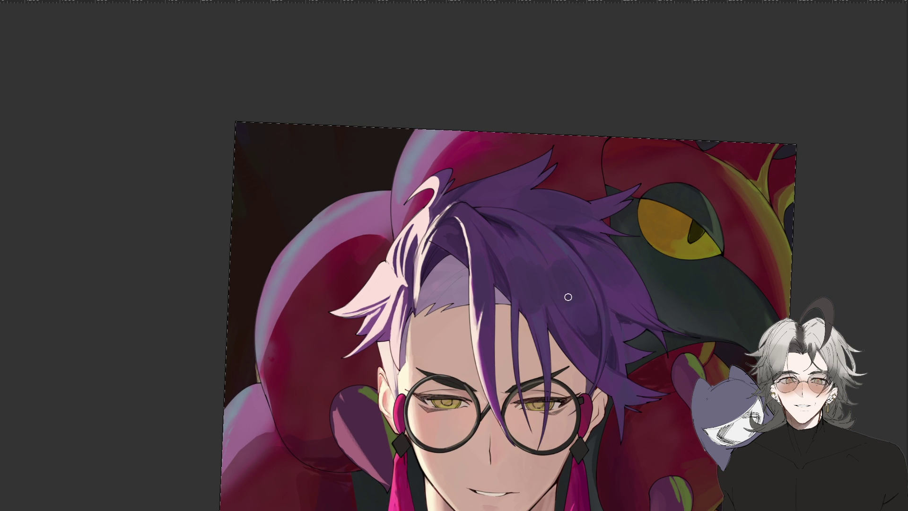
pyautogui.scroll(2, 585, 266)
pyautogui.moveTo(565, 297); pyautogui.dragTo(589, 286)
pyautogui.scroll(-1, 583, 292)
pyautogui.scroll(1, 583, 292)
pyautogui.scroll(-2, 567, 303)
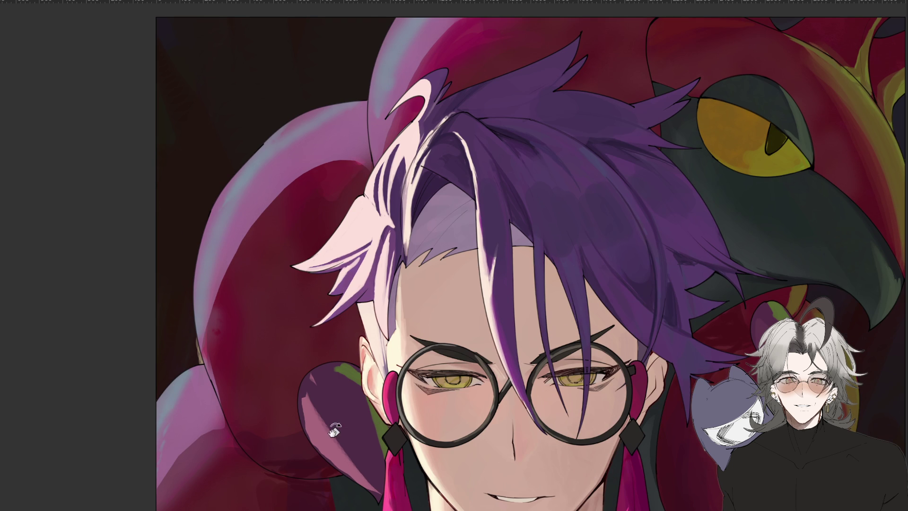
pyautogui.moveTo(352, 492); pyautogui.dragTo(404, 373)
pyautogui.moveTo(304, 305)
pyautogui.mouseDown()
pyautogui.moveTo(333, 267)
pyautogui.moveTo(317, 297)
pyautogui.mouseUp()
pyautogui.hotkey('ctrl', 'z')
pyautogui.moveTo(331, 262)
pyautogui.mouseDown()
pyautogui.moveTo(309, 305)
pyautogui.moveTo(323, 264)
pyautogui.moveTo(306, 303)
pyautogui.moveTo(325, 271)
pyautogui.mouseUp()
pyautogui.hotkey('ctrl', 'z')
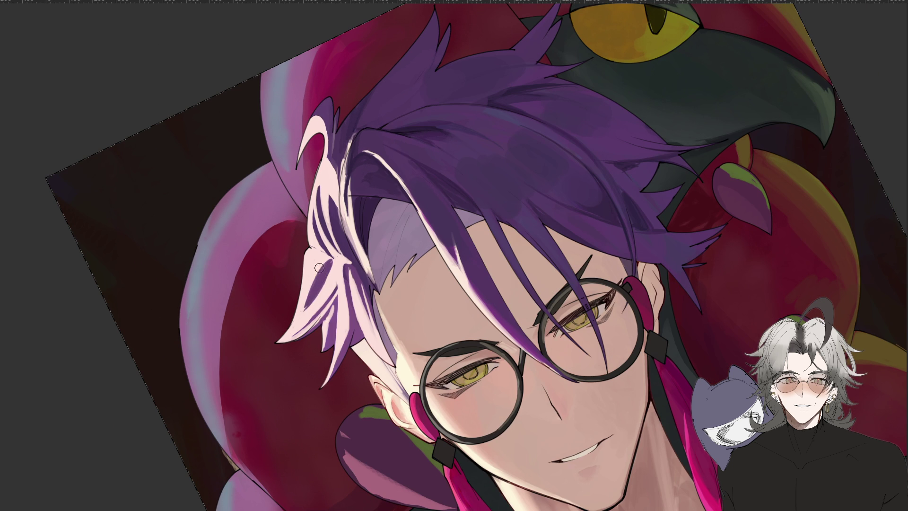
# Mirror the portrait, rotate the view upright, and pan to review the hair
pyautogui.scroll(-5, 318, 251)
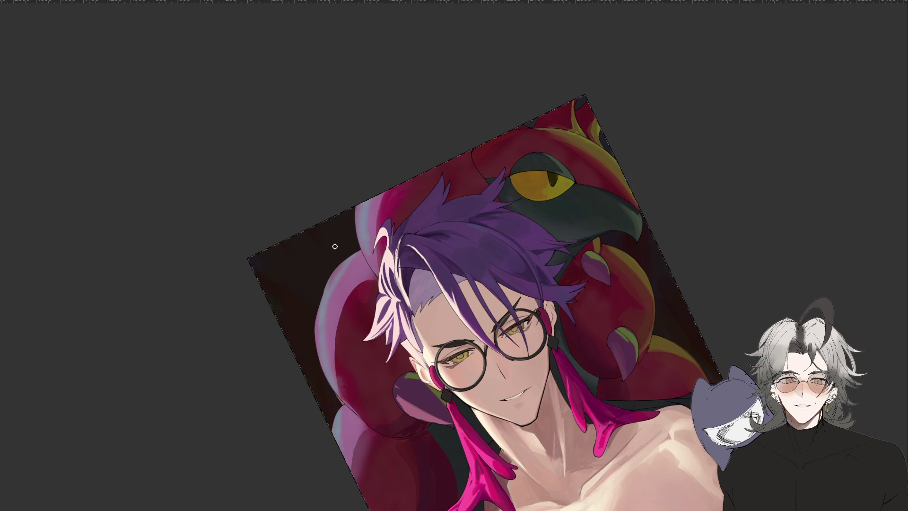
pyautogui.press('m')
pyautogui.moveTo(694, 374); pyautogui.dragTo(515, 272)
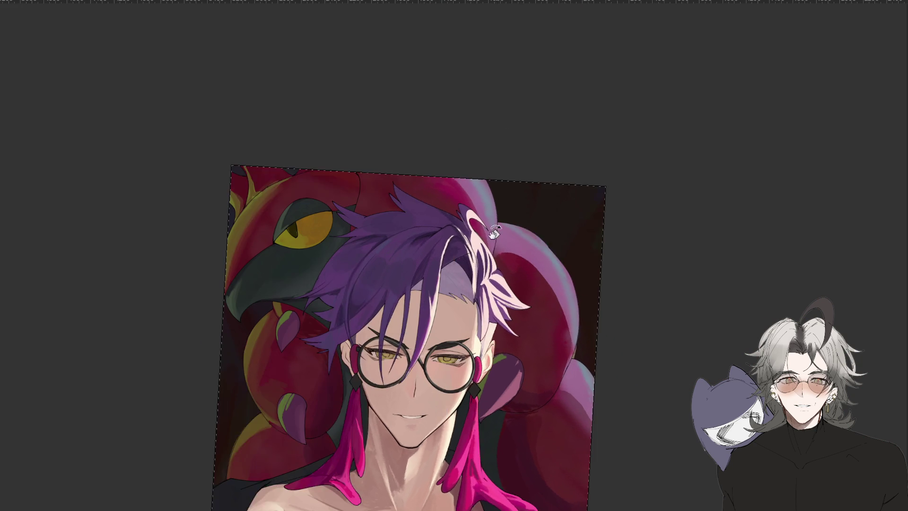
pyautogui.scroll(3, 515, 272)
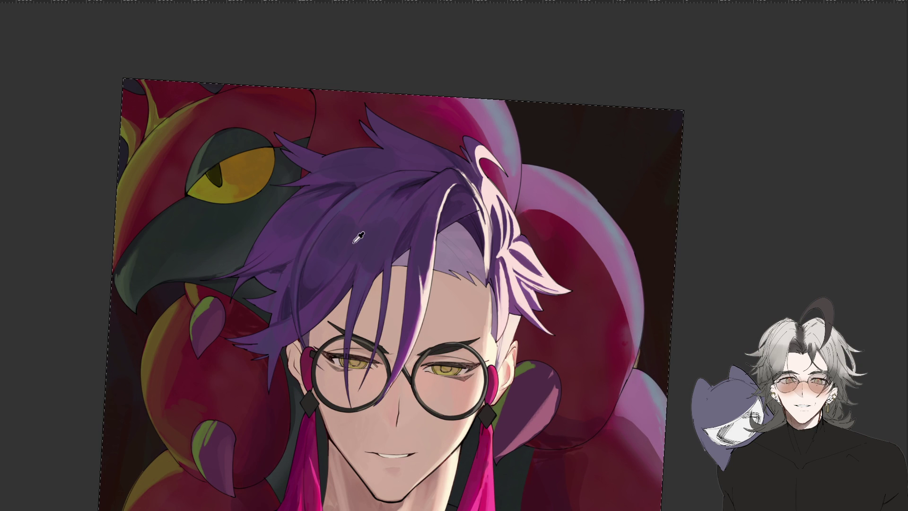
pyautogui.moveTo(512, 245); pyautogui.dragTo(486, 254)
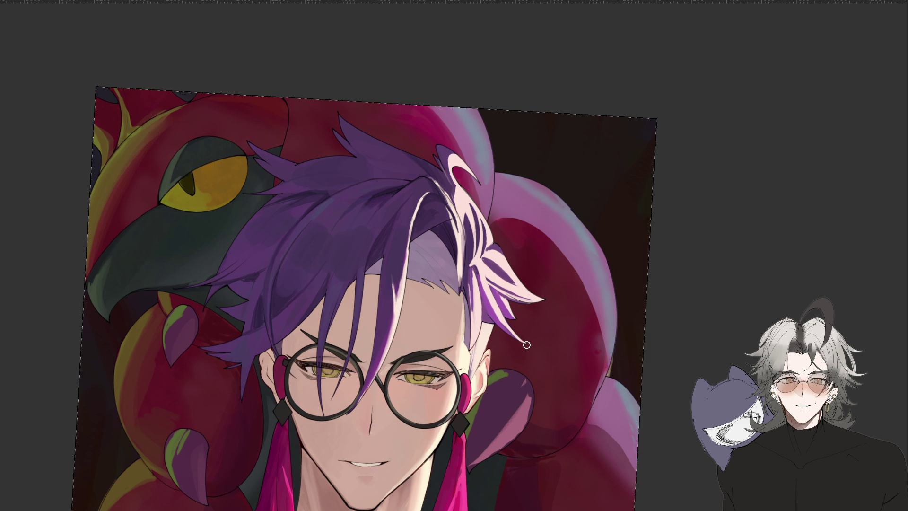
pyautogui.scroll(-3, 635, 316)
pyautogui.moveTo(635, 316); pyautogui.dragTo(643, 312)
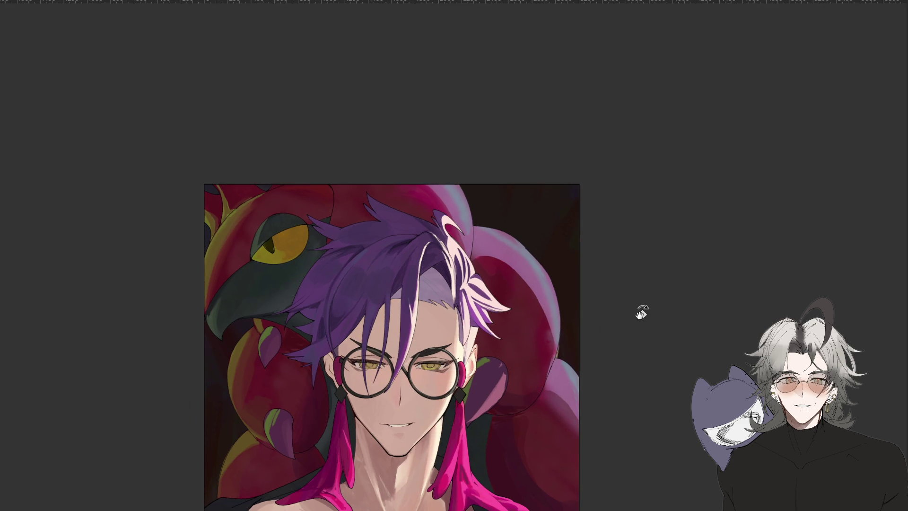
# Mirror the canvas view and zoom out to look over the whole portrait
pyautogui.scroll(-2, 638, 300)
pyautogui.scroll(3, 638, 300)
pyautogui.scroll(-2, 449, 221)
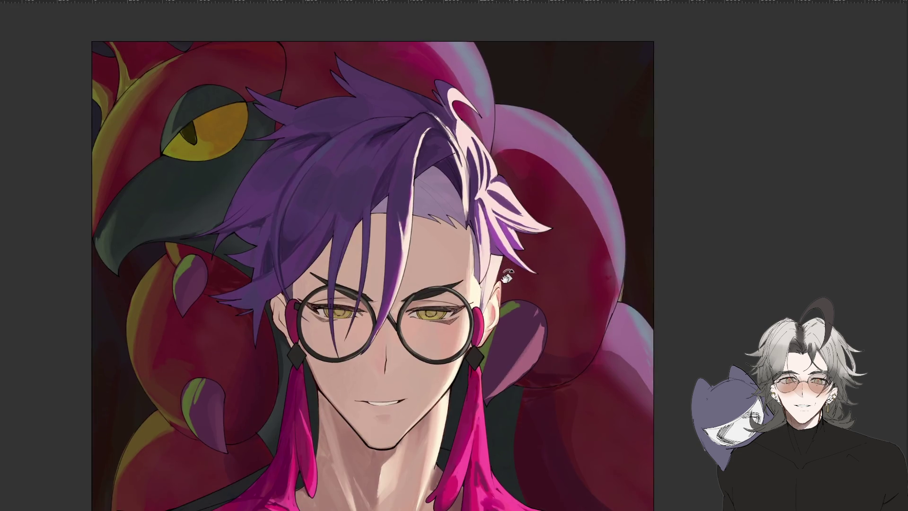
pyautogui.press('m')
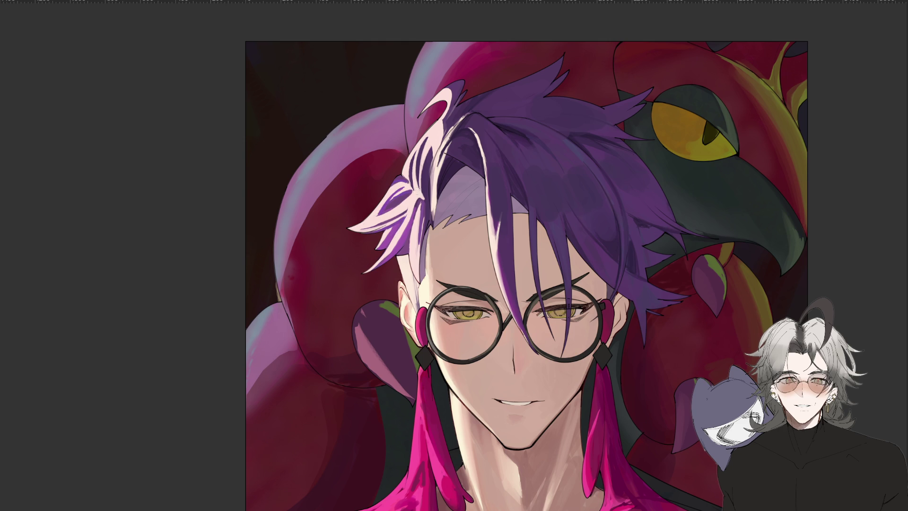
pyautogui.hotkey('ctrl', '-')
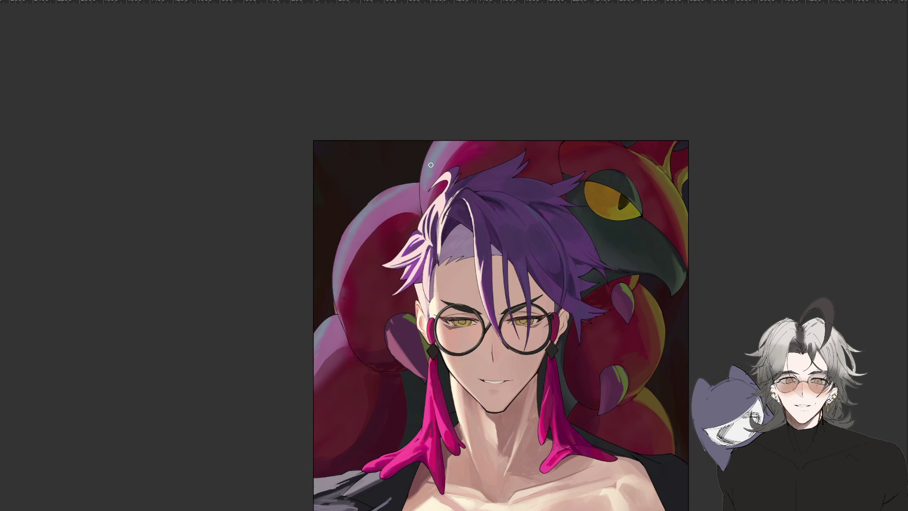
pyautogui.scroll(-3, 430, 165)
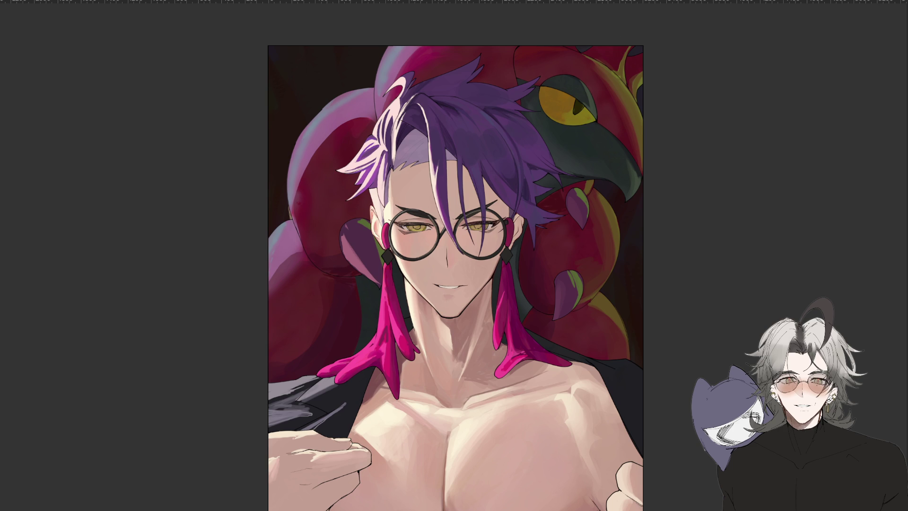
pyautogui.scroll(2, 553, 317)
pyautogui.scroll(2, 525, 454)
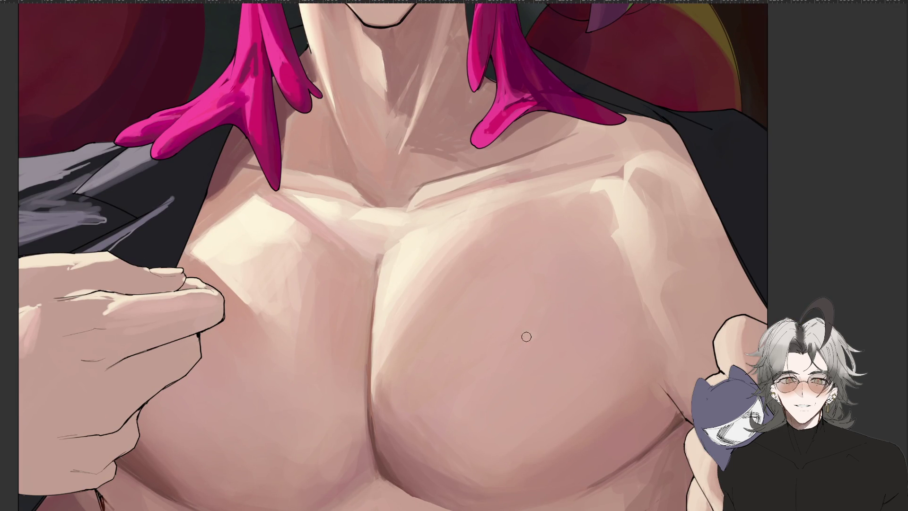
pyautogui.scroll(-5, 420, 464)
pyautogui.moveTo(444, 300)
pyautogui.mouseDown()
pyautogui.moveTo(442, 363)
pyautogui.moveTo(422, 439)
pyautogui.mouseUp()
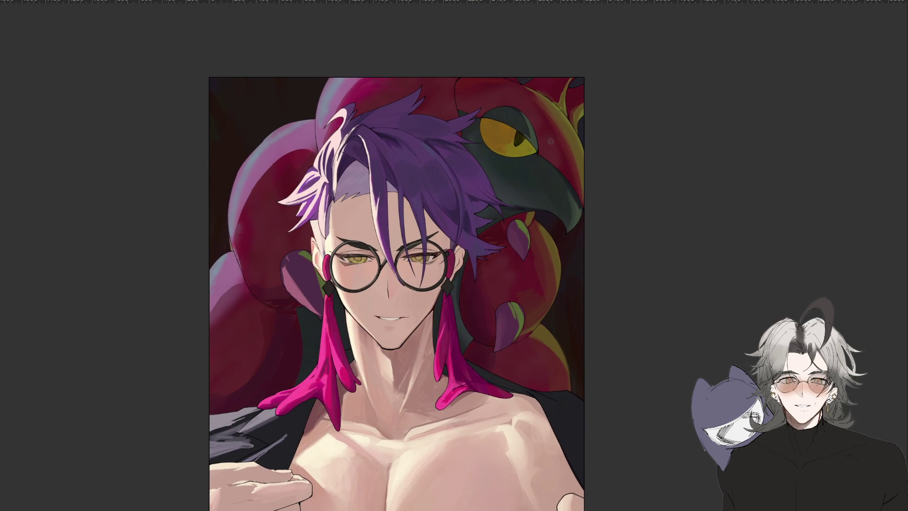
# Pan and zoom in to frame the face and hair closely
pyautogui.moveTo(500, 222); pyautogui.dragTo(453, 260)
pyautogui.scroll(-1, 492, 200)
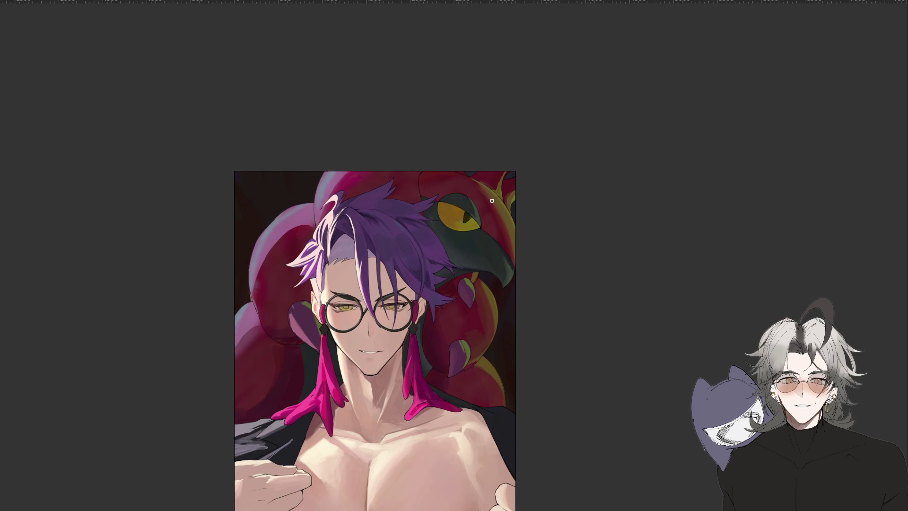
pyautogui.scroll(2, 492, 200)
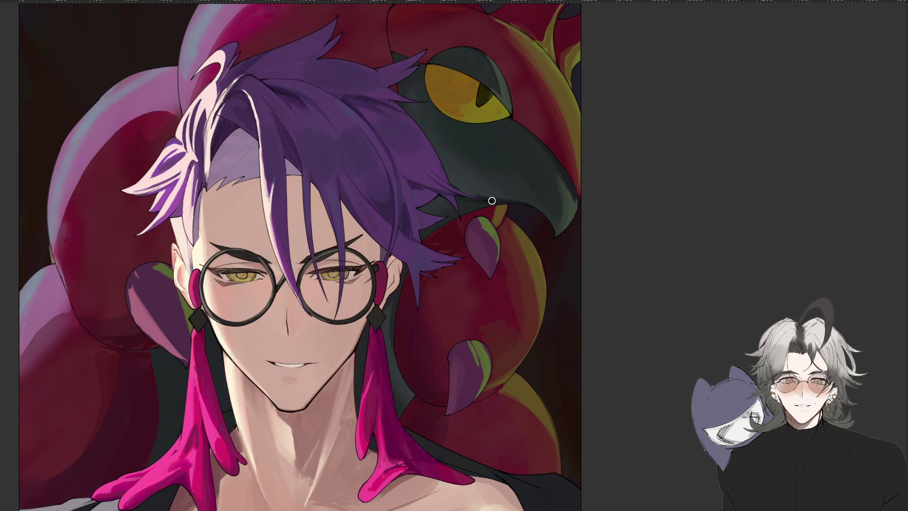
pyautogui.moveTo(384, 328); pyautogui.dragTo(456, 297)
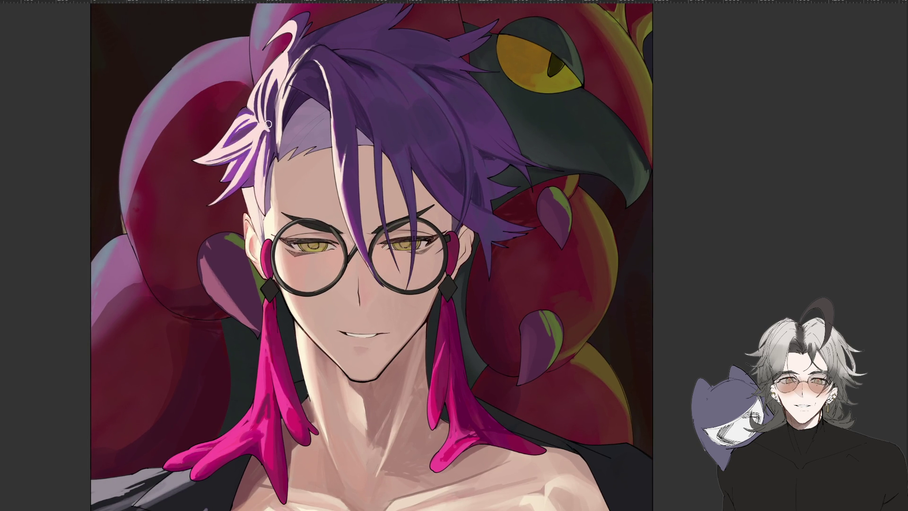
pyautogui.scroll(2, 258, 110)
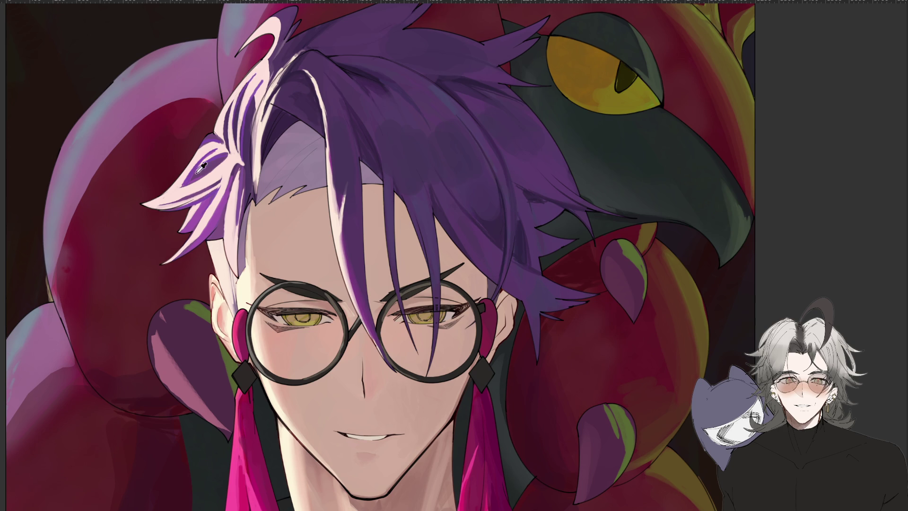
# Paint pale highlight strokes and a darker purple accent along the light hair strand
pyautogui.moveTo(238, 104)
pyautogui.mouseDown()
pyautogui.moveTo(265, 67)
pyautogui.moveTo(224, 120)
pyautogui.mouseUp()
pyautogui.hotkey('ctrl', '0')
pyautogui.hotkey('ctrl', 'z')
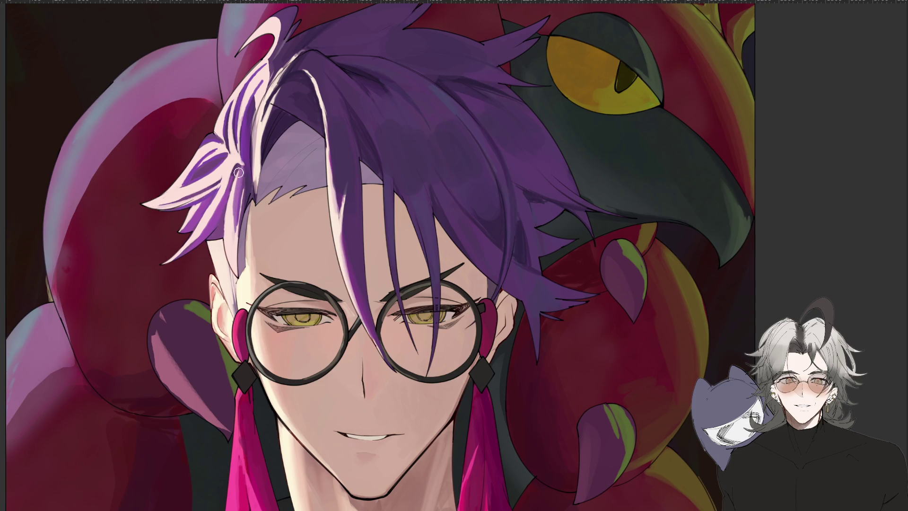
pyautogui.hotkey('ctrl', '-')
# Flip the view to check the unmirrored portrait, then flip it back and reset the tilt
pyautogui.hotkey('ctrl', '-')
pyautogui.hotkey('ctrl', '+')
pyautogui.hotkey('ctrl', '+')
pyautogui.moveTo(239, 165); pyautogui.dragTo(219, 203)
pyautogui.moveTo(239, 163); pyautogui.dragTo(214, 220)
pyautogui.hotkey('ctrl', '-')
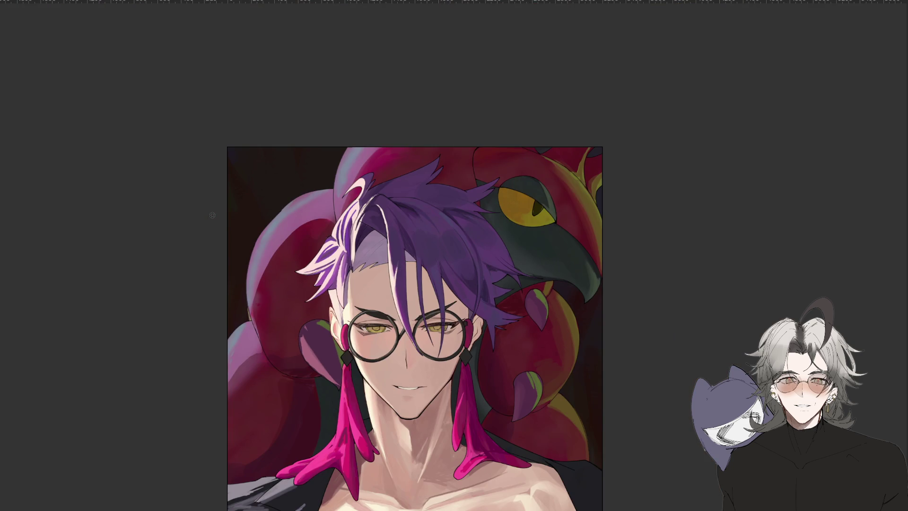
pyautogui.press('h')
pyautogui.hotkey('ctrl', '+')
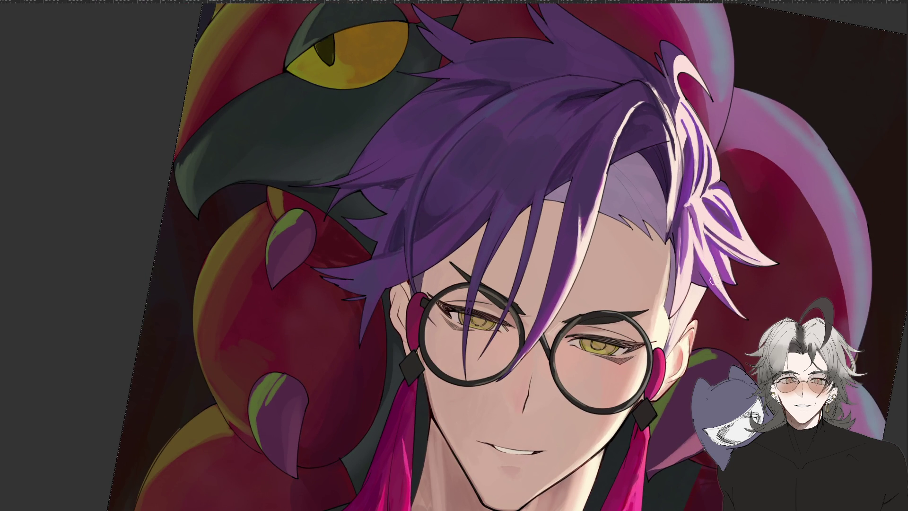
pyautogui.hotkey('ctrl', '-')
pyautogui.press('h')
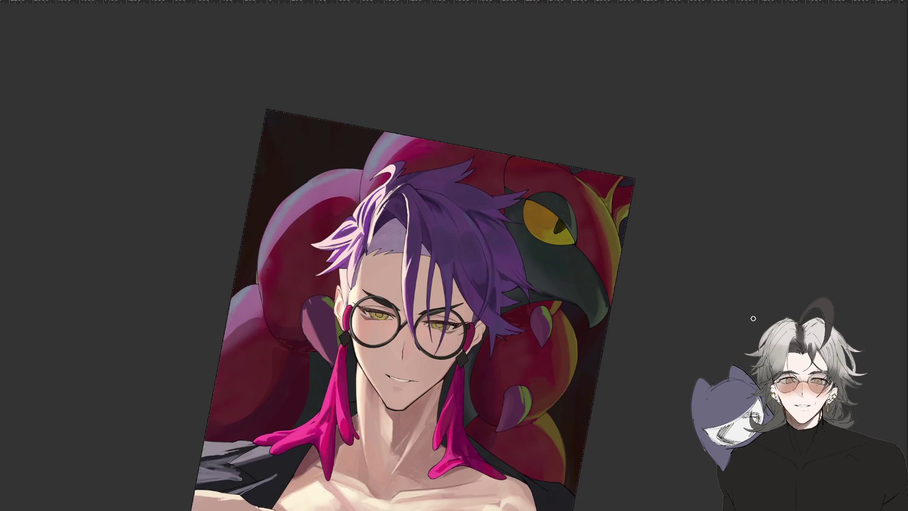
pyautogui.hotkey('ctrl', '-')
pyautogui.hotkey('ctrl', '+')
pyautogui.press('Escape')
pyautogui.hotkey('ctrl', '+')
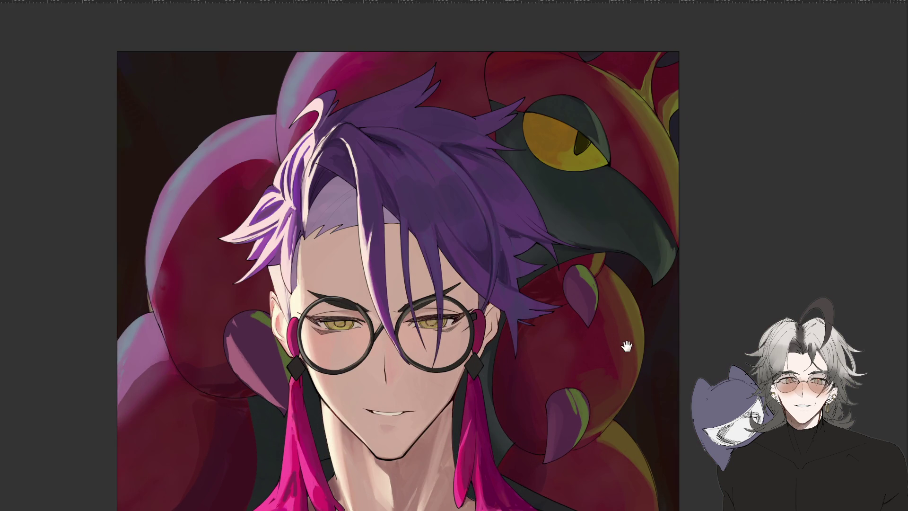
pyautogui.moveTo(629, 342); pyautogui.dragTo(644, 304)
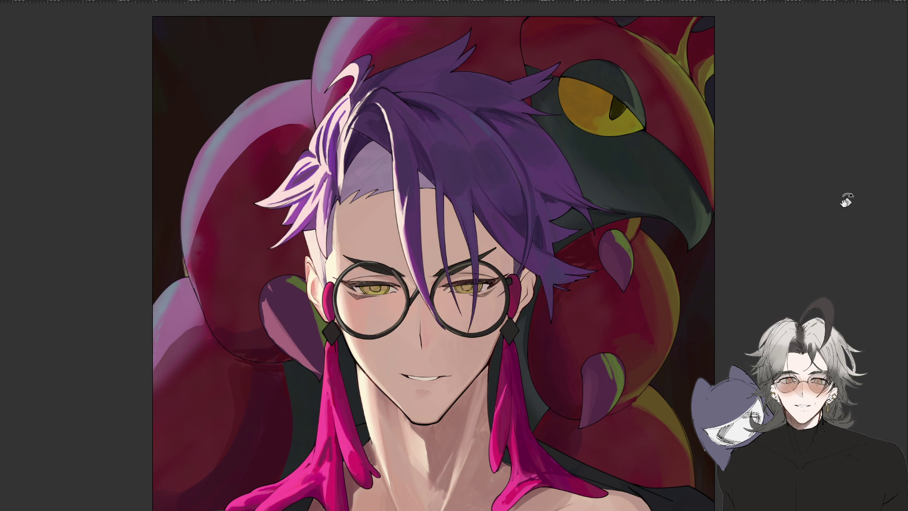
# Lighten the pale hairline strip beside the face, comparing the stroke with undo and redo
pyautogui.hotkey('ctrl', '-')
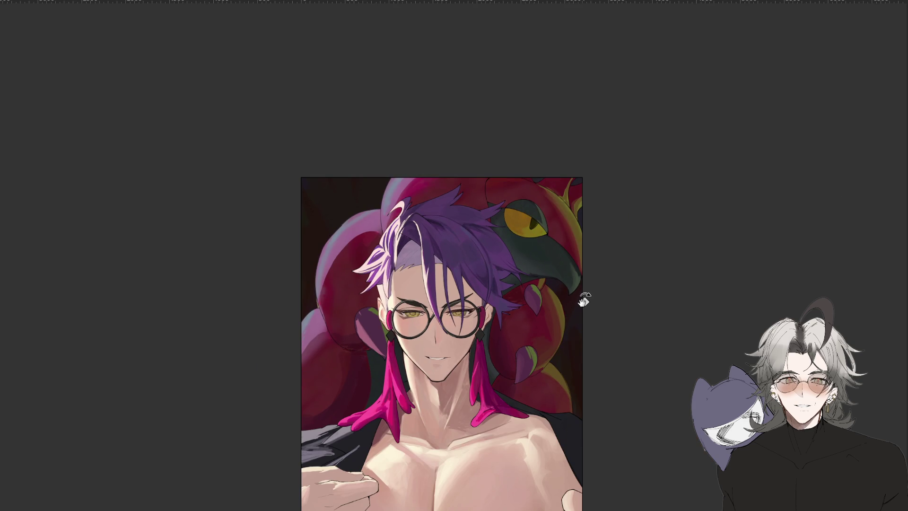
pyautogui.hotkey('ctrl', '+')
pyautogui.hotkey('ctrl', '+')
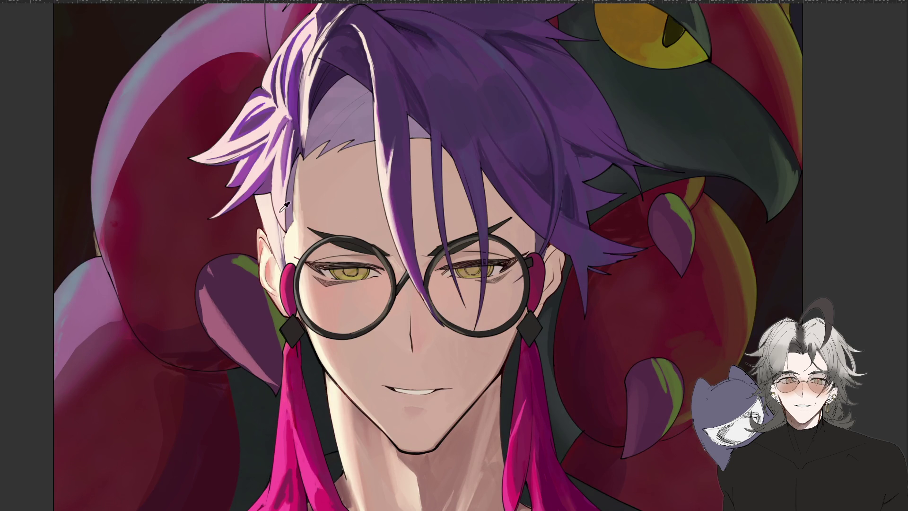
pyautogui.moveTo(293, 161)
pyautogui.mouseDown()
pyautogui.moveTo(289, 234)
pyautogui.moveTo(295, 161)
pyautogui.mouseUp()
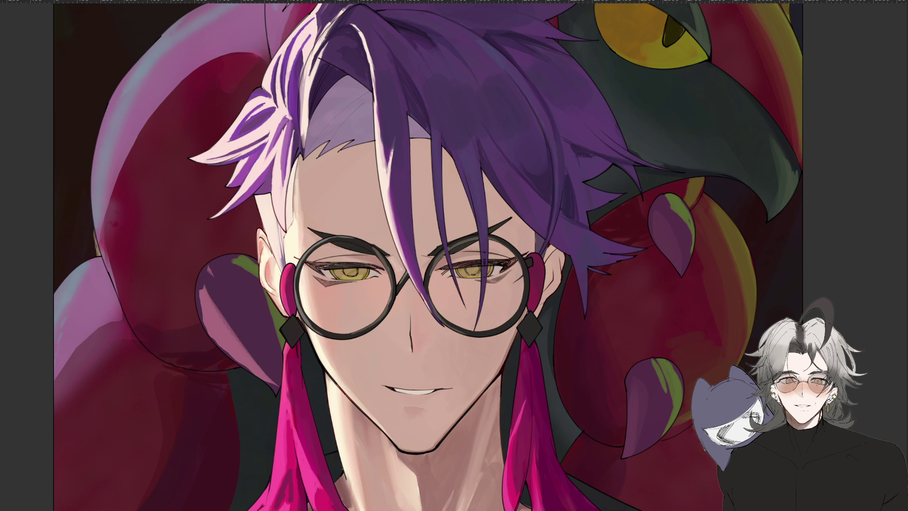
pyautogui.hotkey('ctrl', 'z')
pyautogui.hotkey('ctrl', 'z')
pyautogui.hotkey('ctrl', 'y')
pyautogui.hotkey('ctrl', 'y')
pyautogui.hotkey('ctrl', 'z')
pyautogui.hotkey('ctrl', 'z')
# Paint a pale stroke along the hairline beside the ear, toggling undo/redo to compare
pyautogui.moveTo(288, 219); pyautogui.dragTo(282, 220)
pyautogui.moveTo(280, 266); pyautogui.dragTo(271, 213)
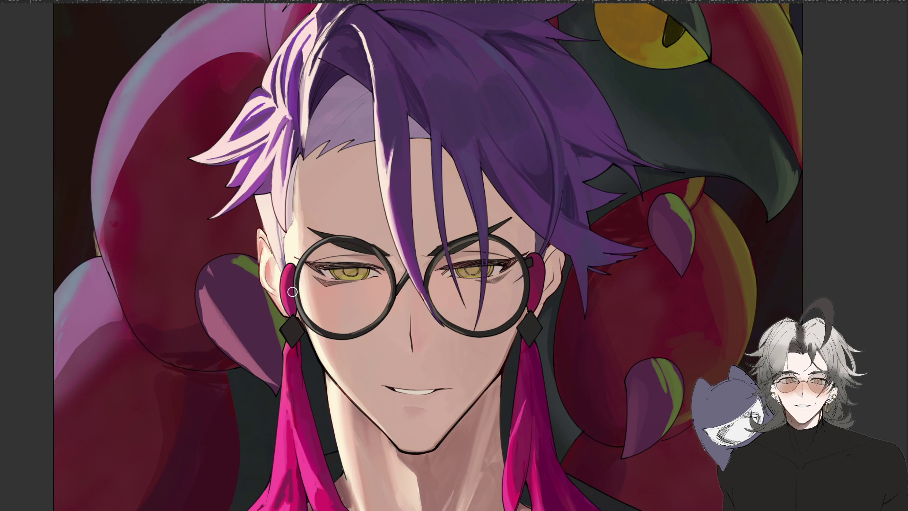
pyautogui.hotkey('ctrl', 'z')
pyautogui.hotkey('ctrl', 'y')
pyautogui.hotkey('ctrl', 'z')
# Rotate the view upside down to check the portrait from a fresh angle
pyautogui.hotkey('ctrl', '-')
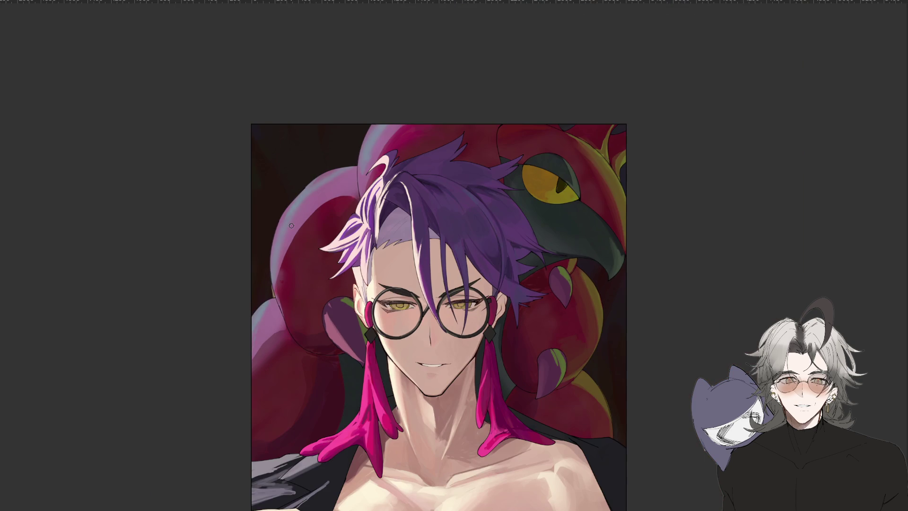
pyautogui.hotkey('ctrl', '+')
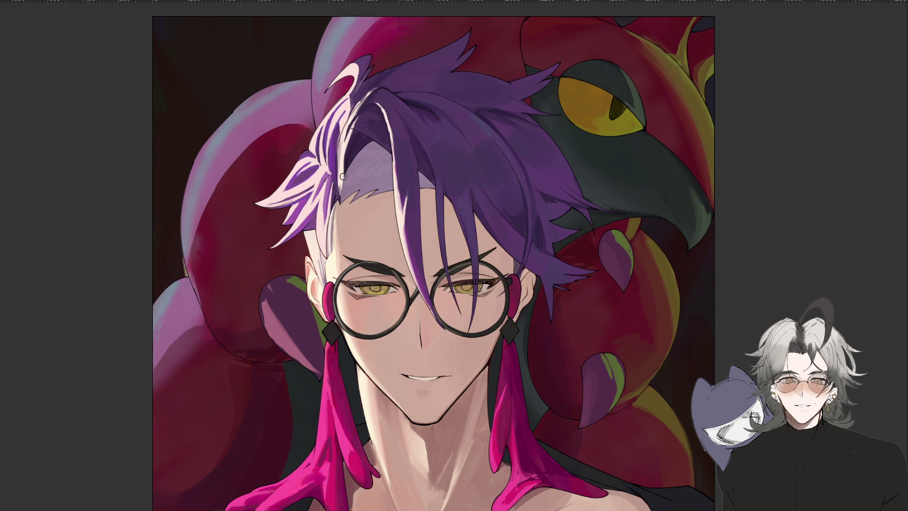
pyautogui.hotkey('ctrl', '-')
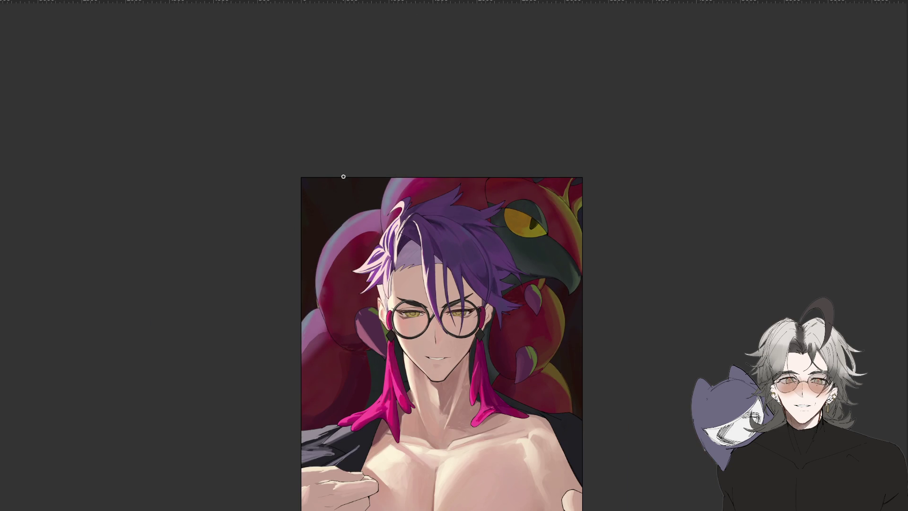
pyautogui.hotkey('ctrl', '+')
pyautogui.moveTo(653, 265)
pyautogui.mouseDown()
pyautogui.moveTo(614, 369)
pyautogui.moveTo(591, 331)
pyautogui.mouseUp()
pyautogui.hotkey('ctrl', '-')
pyautogui.moveTo(652, 327); pyautogui.dragTo(637, 356)
pyautogui.hotkey('ctrl', '-')
pyautogui.hotkey('ctrl', '-')
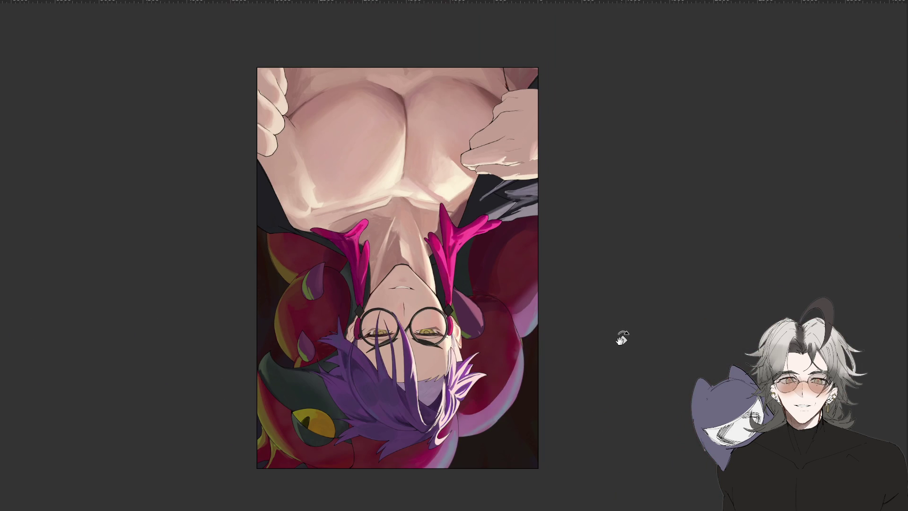
pyautogui.hotkey('ctrl', '+')
pyautogui.hotkey('ctrl', '-')
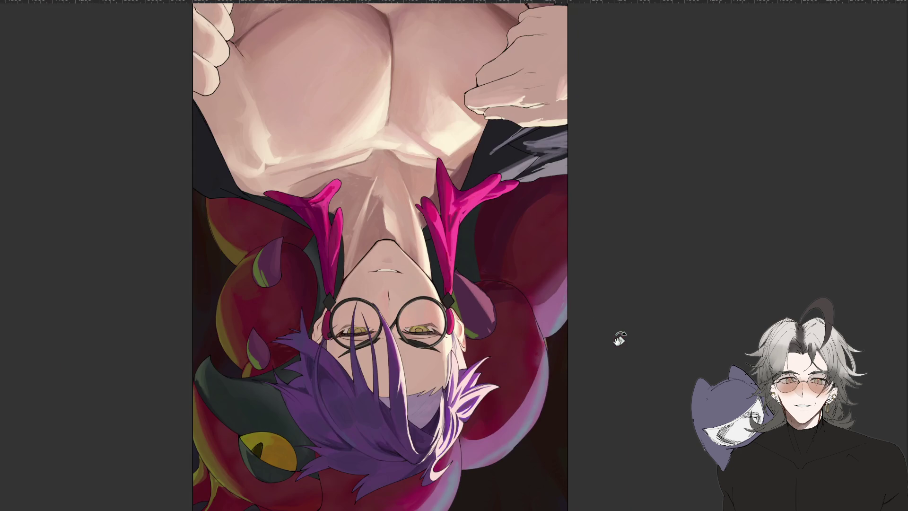
pyautogui.hotkey('ctrl', '+')
# Rotate the view back upright and recentre it on the upper artwork
pyautogui.moveTo(620, 338)
pyautogui.mouseDown()
pyautogui.moveTo(596, 362)
pyautogui.moveTo(626, 414)
pyautogui.moveTo(534, 315)
pyautogui.mouseUp()
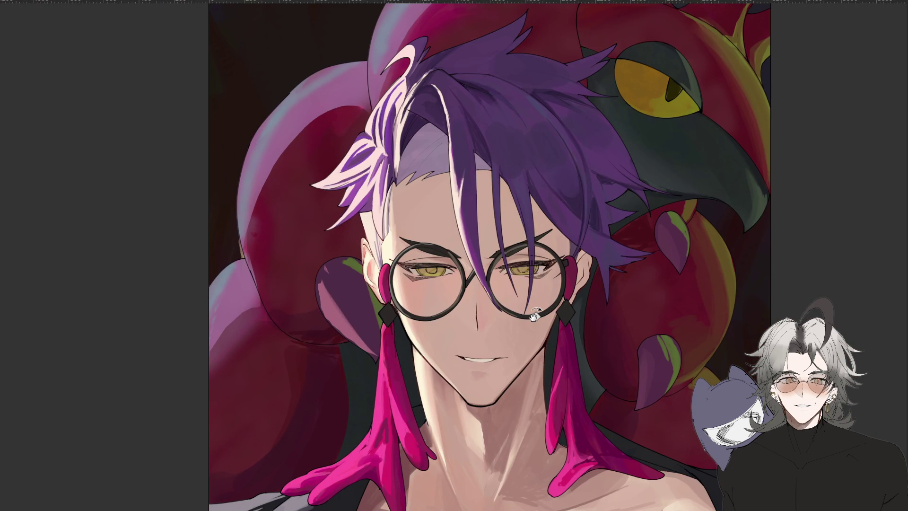
pyautogui.moveTo(602, 373); pyautogui.dragTo(602, 340)
pyautogui.moveTo(610, 382)
pyautogui.mouseDown()
pyautogui.moveTo(590, 348)
pyautogui.moveTo(580, 362)
pyautogui.moveTo(585, 342)
pyautogui.mouseUp()
pyautogui.hotkey('ctrl', '-')
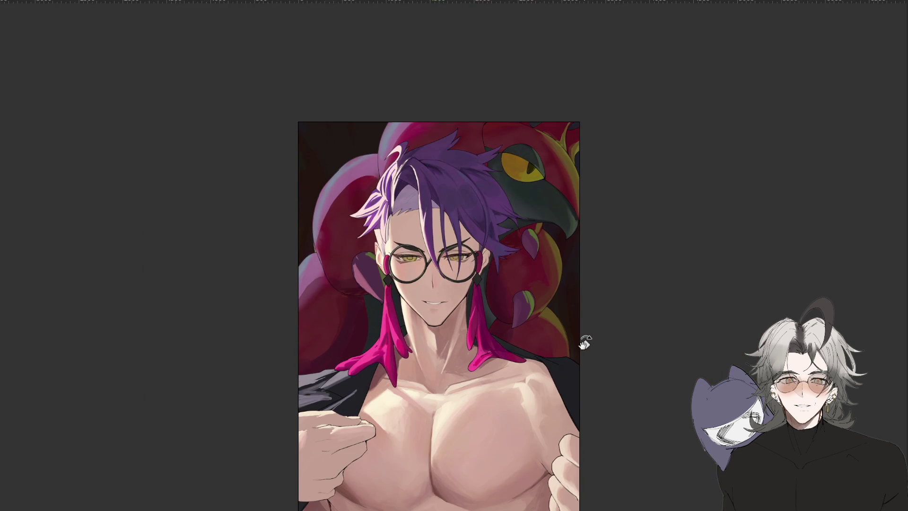
pyautogui.hotkey('ctrl', '+')
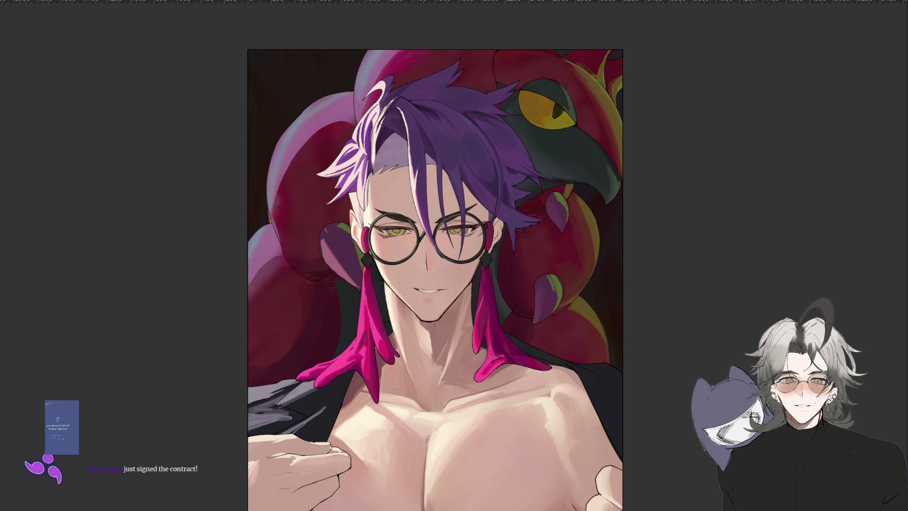
# Tilt and reposition the view on the face, then unmirror the canvas so the serpent's head sits left
pyautogui.moveTo(420, 61); pyautogui.dragTo(482, 52)
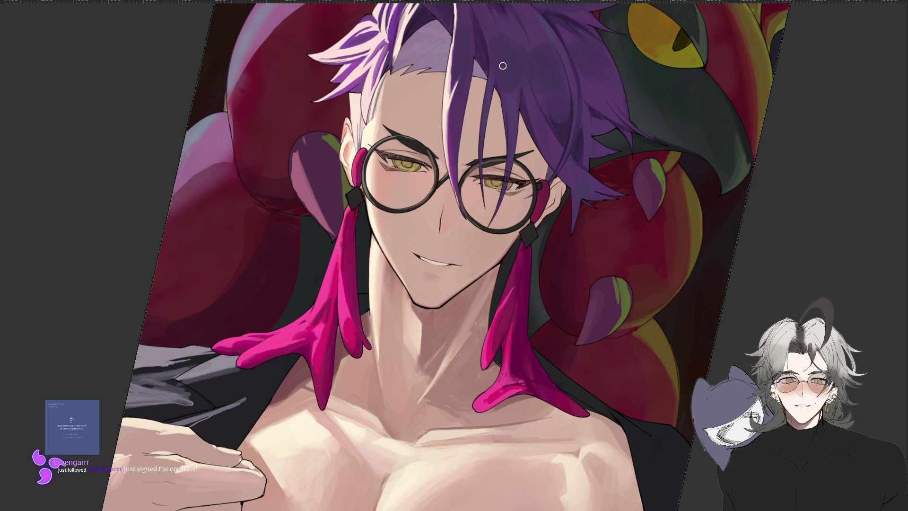
pyautogui.moveTo(519, 146); pyautogui.dragTo(434, 232)
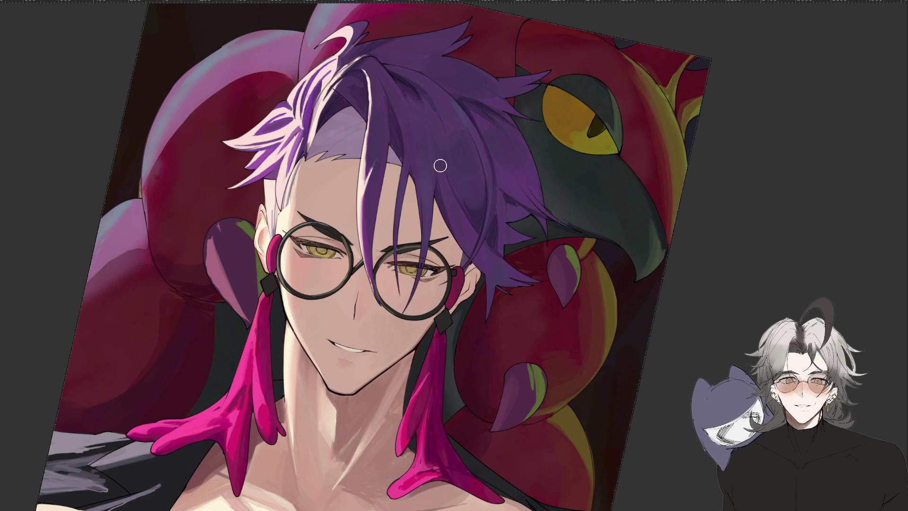
pyautogui.press('m')
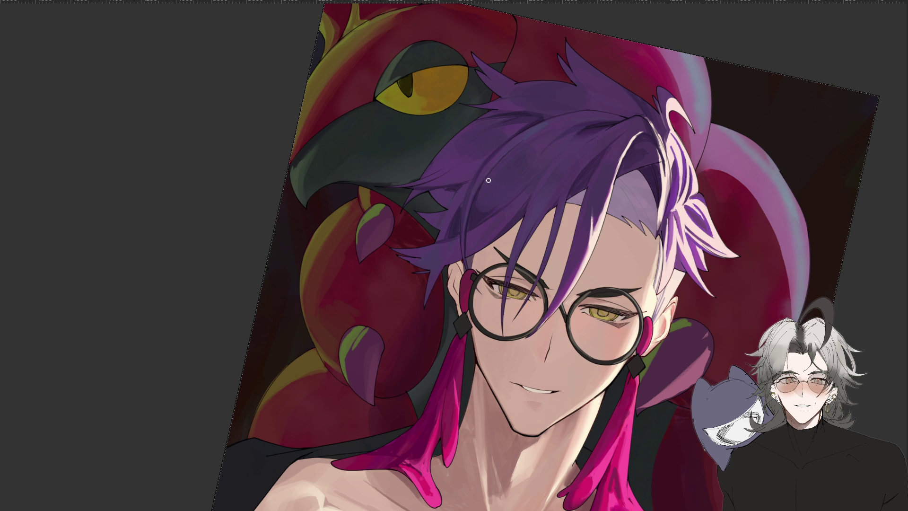
# Straighten the tilted canvas view and check the whole portrait before zooming back in
pyautogui.hotkey('ctrl', '-')
pyautogui.hotkey('ctrl', '+')
pyautogui.moveTo(616, 111); pyautogui.dragTo(470, 128)
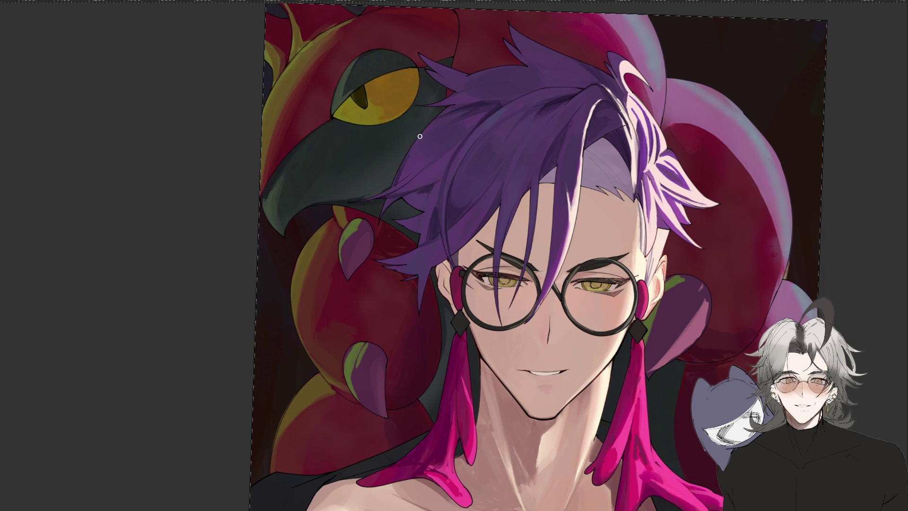
pyautogui.hotkey('ctrl', '-')
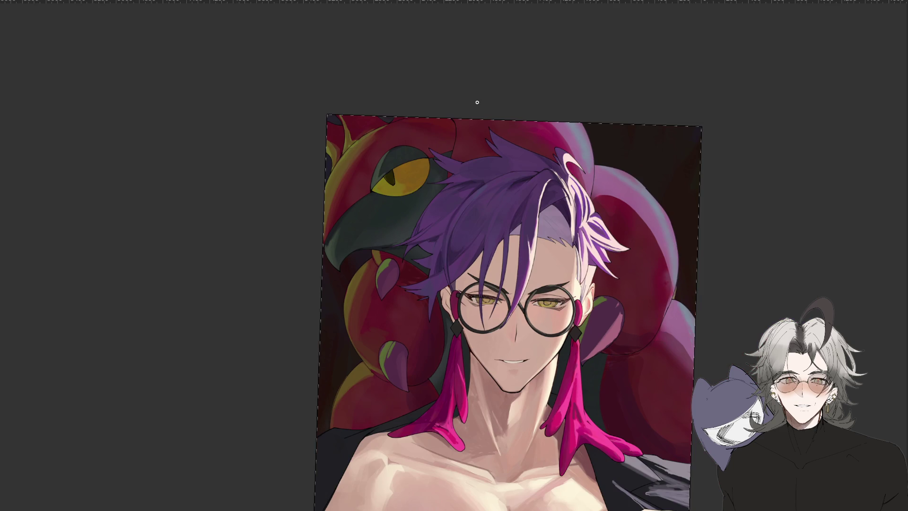
pyautogui.hotkey('ctrl', '+')
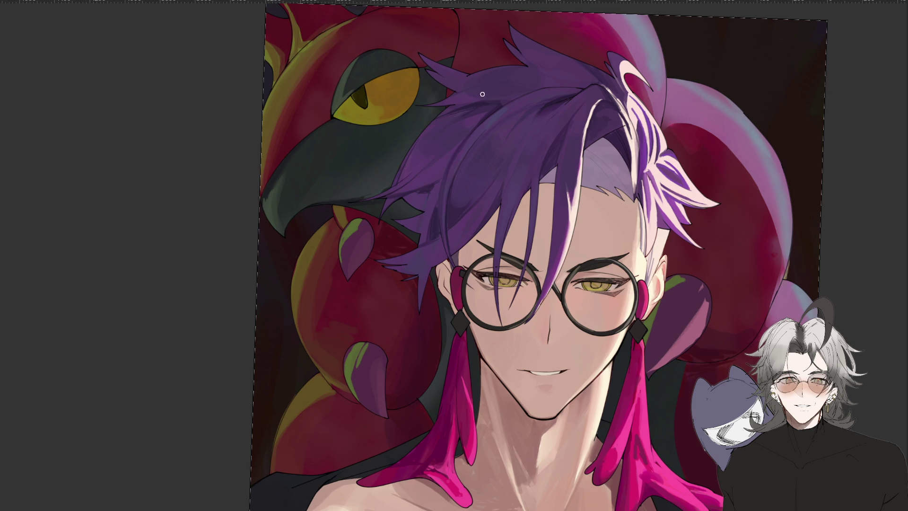
pyautogui.hotkey('ctrl', '-')
pyautogui.hotkey('ctrl', '+')
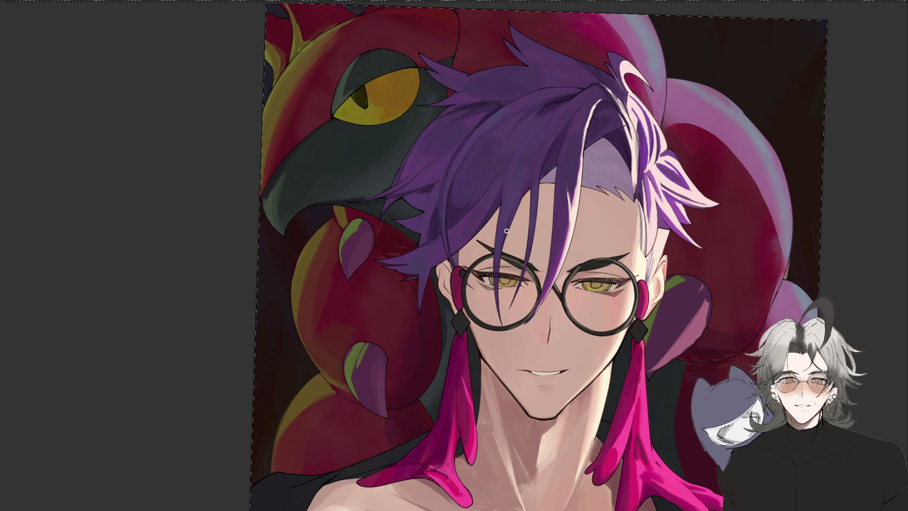
# Pan, zoom and rotate around the hair and face for a close look, ending upright
pyautogui.moveTo(532, 260); pyautogui.dragTo(496, 275)
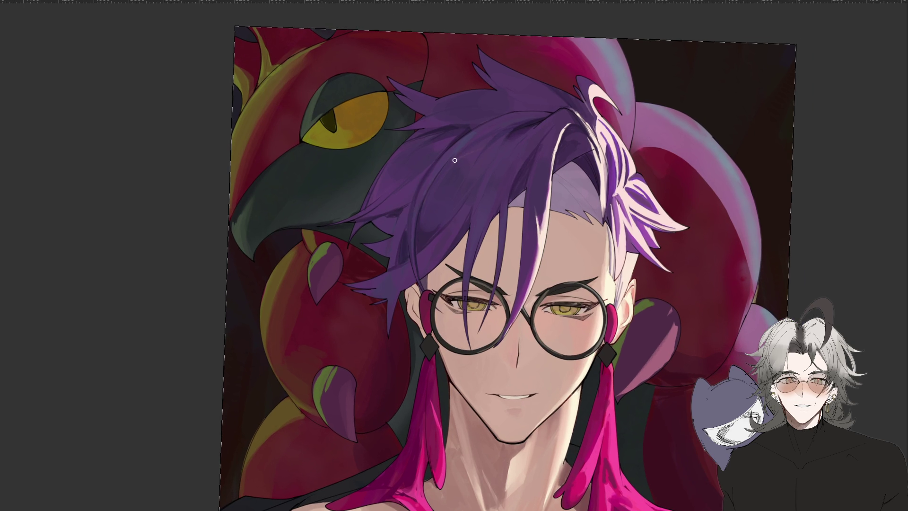
pyautogui.moveTo(486, 140); pyautogui.dragTo(450, 106)
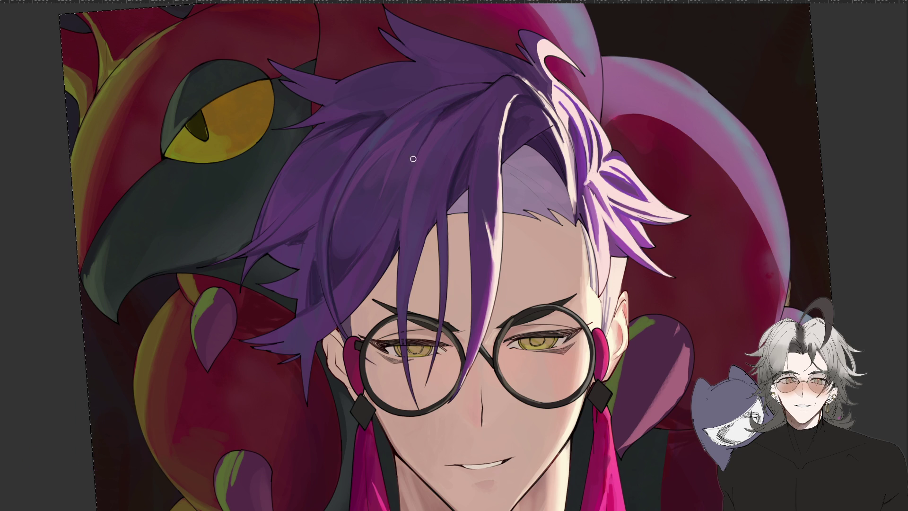
pyautogui.scroll(-3, 398, 257)
pyautogui.scroll(3, 398, 253)
pyautogui.moveTo(398, 253)
pyautogui.mouseDown()
pyautogui.moveTo(580, 251)
pyautogui.moveTo(492, 262)
pyautogui.mouseUp()
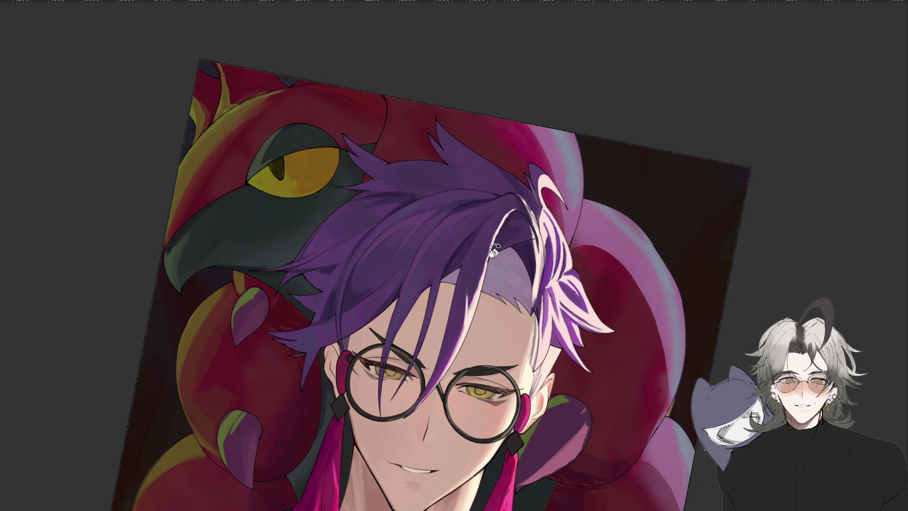
pyautogui.scroll(1, 494, 253)
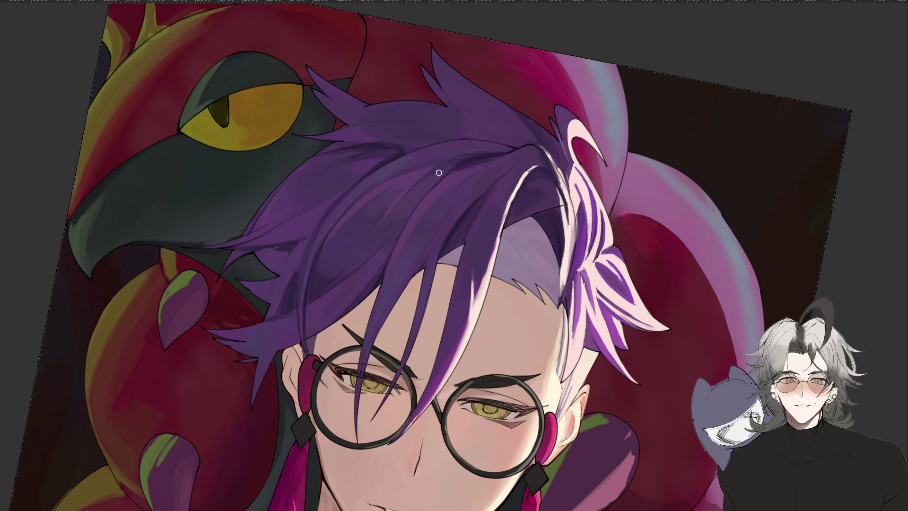
pyautogui.moveTo(401, 379)
pyautogui.mouseDown()
pyautogui.moveTo(435, 362)
pyautogui.moveTo(415, 303)
pyautogui.moveTo(434, 302)
pyautogui.mouseUp()
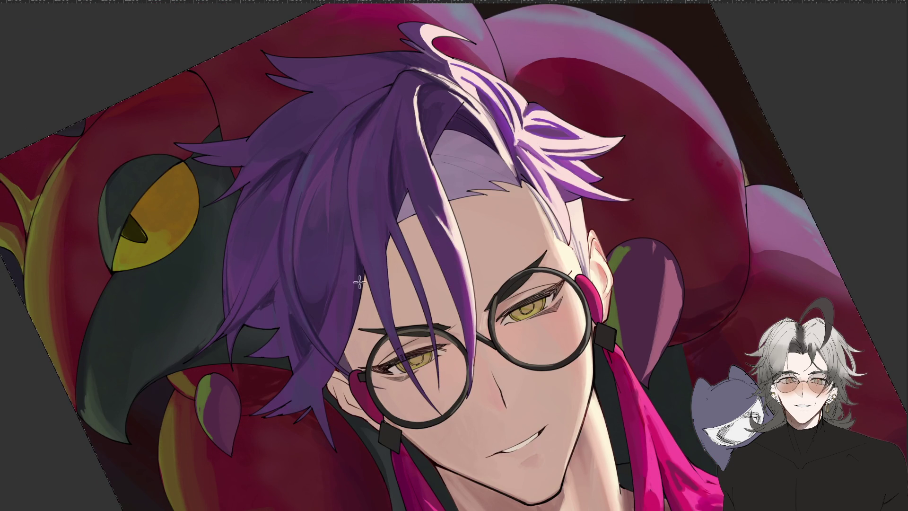
pyautogui.moveTo(487, 236)
pyautogui.mouseDown()
pyautogui.moveTo(508, 279)
pyautogui.moveTo(504, 300)
pyautogui.mouseUp()
pyautogui.moveTo(479, 262); pyautogui.dragTo(461, 247)
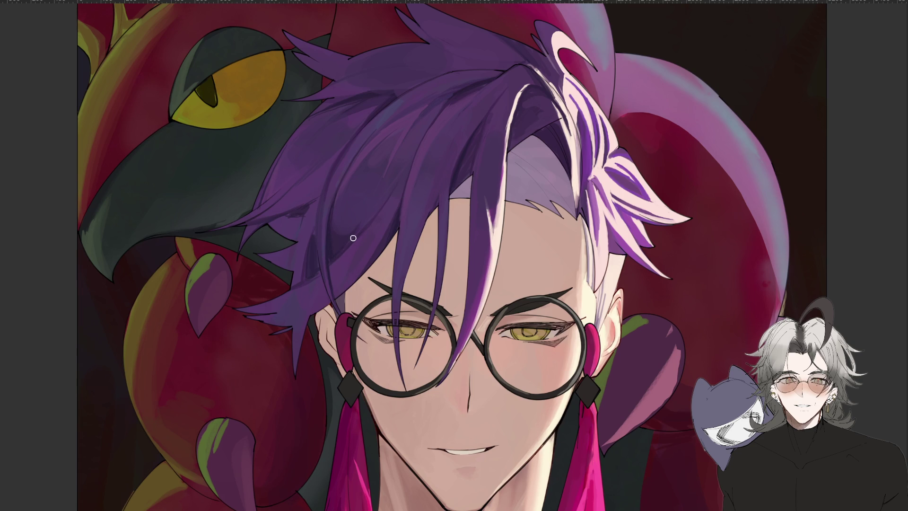
pyautogui.scroll(-2, 409, 155)
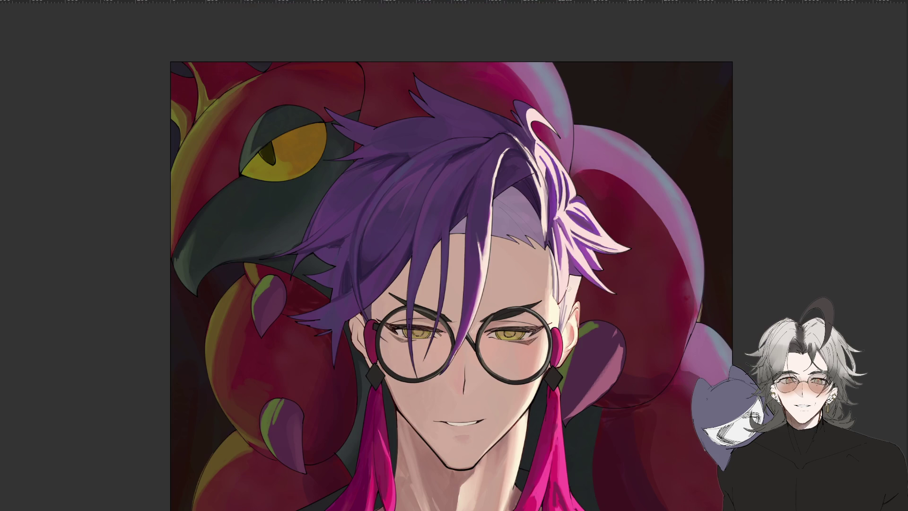
pyautogui.press('h')
pyautogui.press('^')
pyautogui.scroll(2, 584, 269)
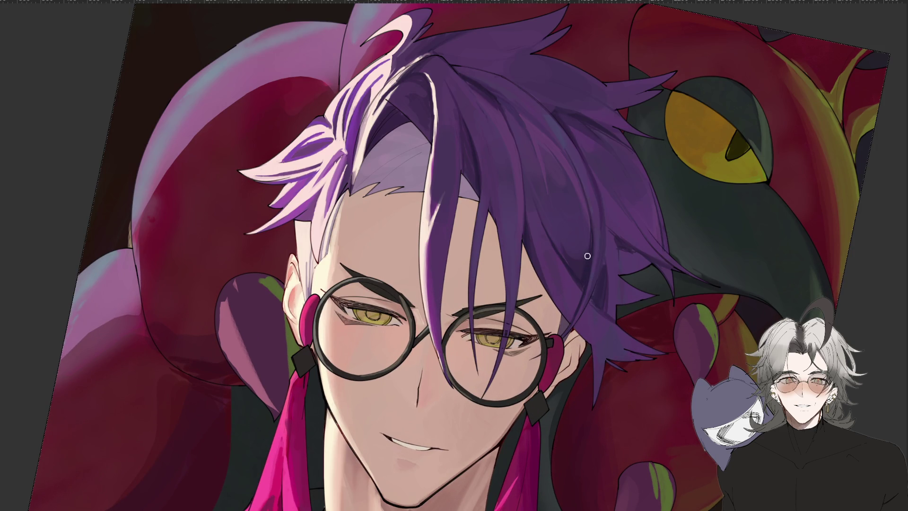
pyautogui.press('h')
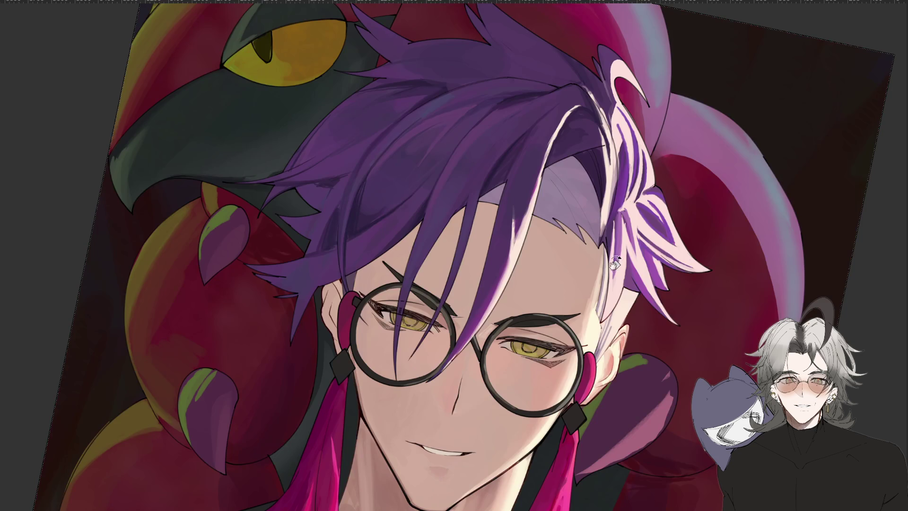
pyautogui.press('^')
pyautogui.press('^')
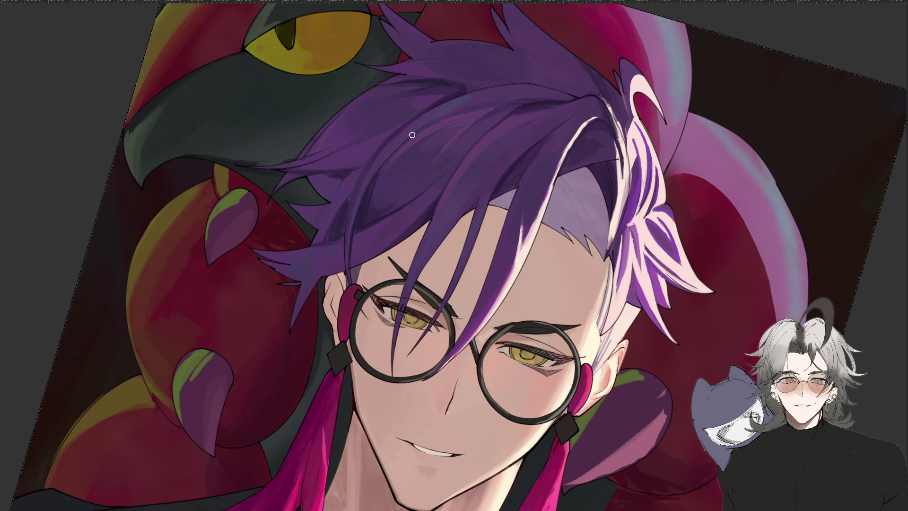
pyautogui.moveTo(374, 187)
pyautogui.mouseDown()
pyautogui.moveTo(430, 353)
pyautogui.moveTo(615, 227)
pyautogui.moveTo(627, 250)
pyautogui.mouseUp()
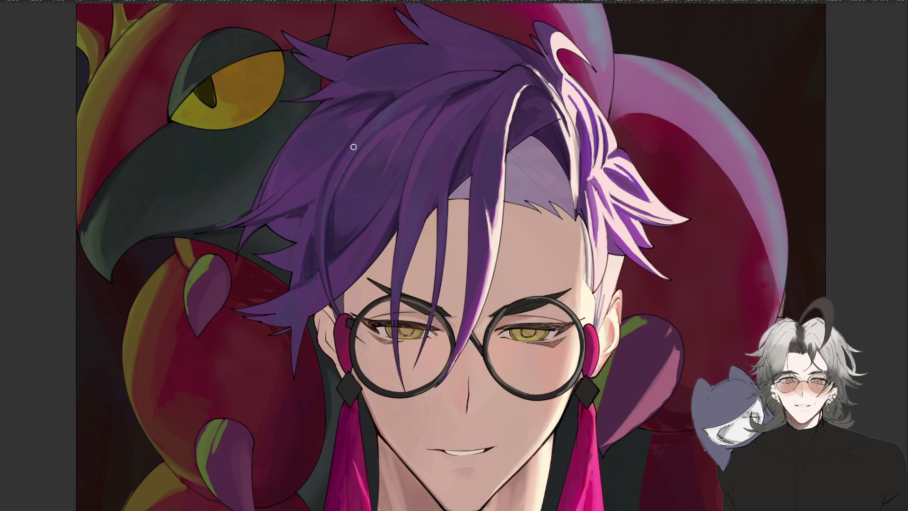
pyautogui.moveTo(323, 176); pyautogui.dragTo(345, 205)
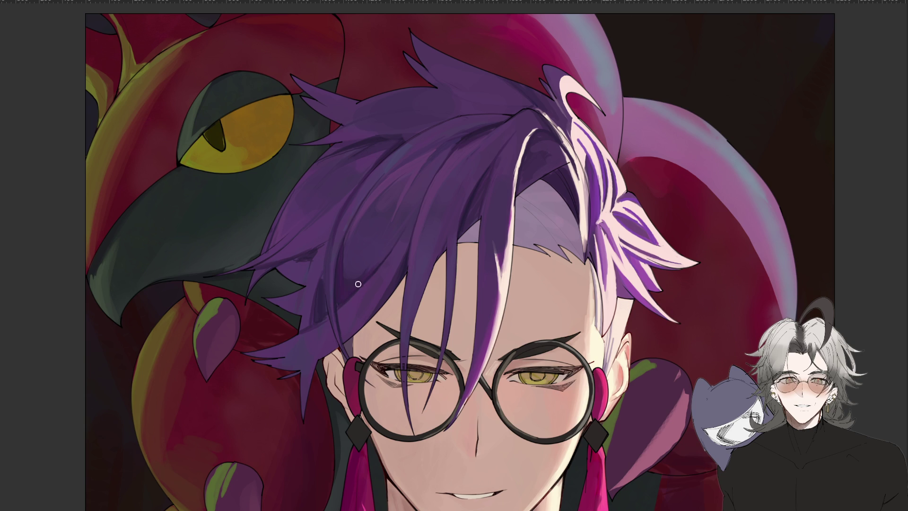
pyautogui.press('h')
pyautogui.moveTo(428, 155); pyautogui.dragTo(441, 349)
pyautogui.moveTo(336, 415)
pyautogui.mouseDown()
pyautogui.moveTo(492, 482)
pyautogui.moveTo(484, 485)
pyautogui.mouseUp()
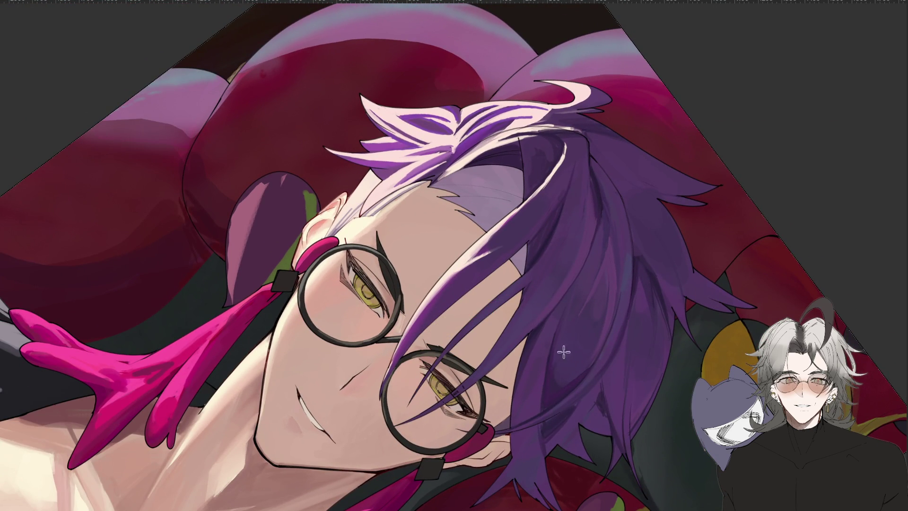
pyautogui.hotkey('ctrl', '0')
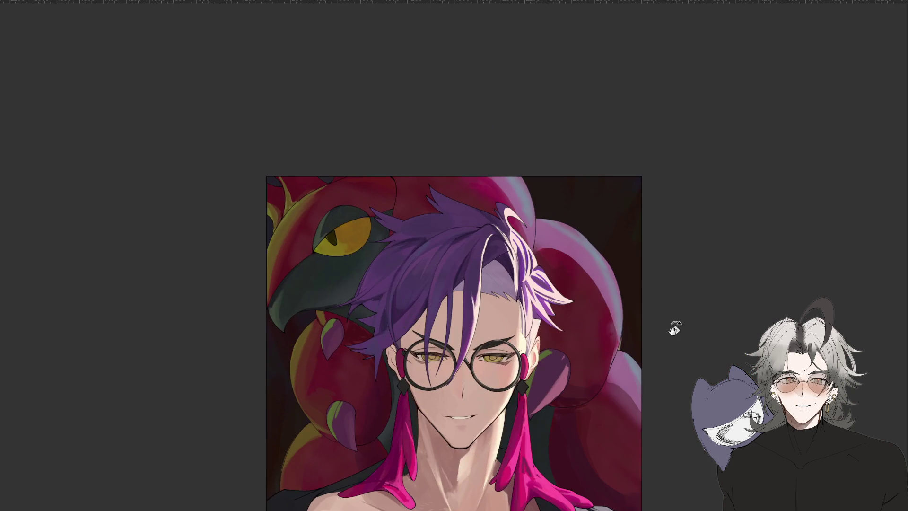
pyautogui.scroll(5, 449, 339)
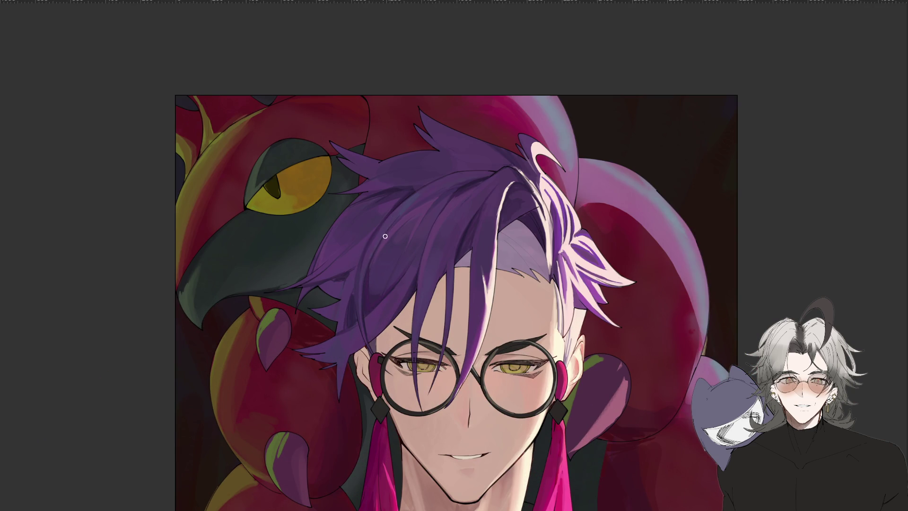
pyautogui.moveTo(383, 221); pyautogui.dragTo(341, 239)
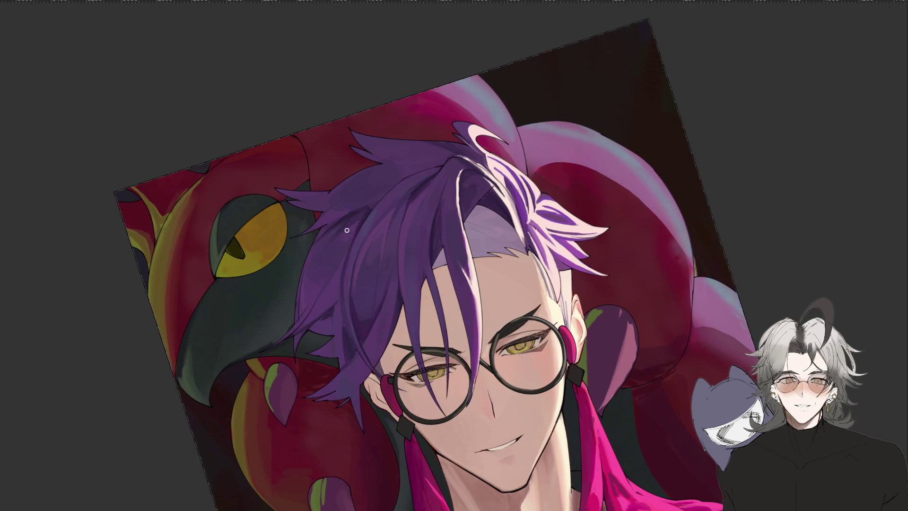
pyautogui.moveTo(217, 440)
pyautogui.mouseDown()
pyautogui.moveTo(204, 426)
pyautogui.moveTo(237, 491)
pyautogui.mouseUp()
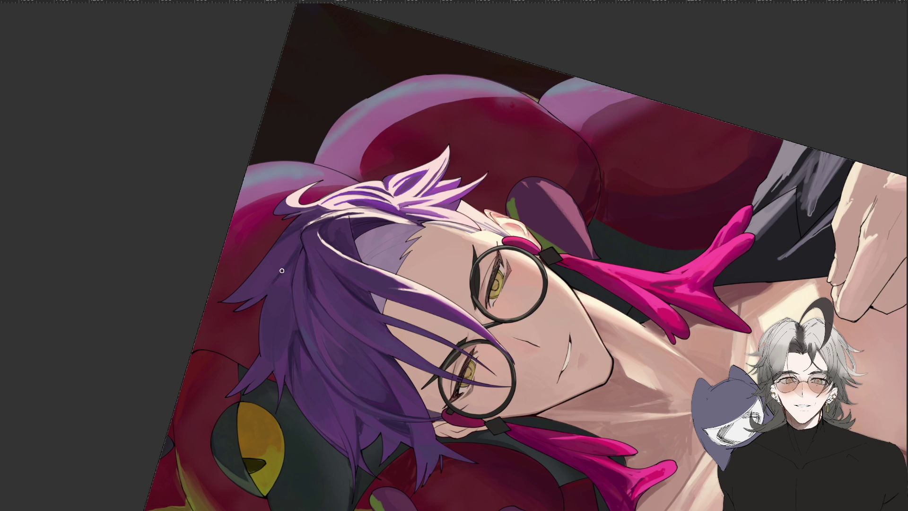
pyautogui.press('Escape')
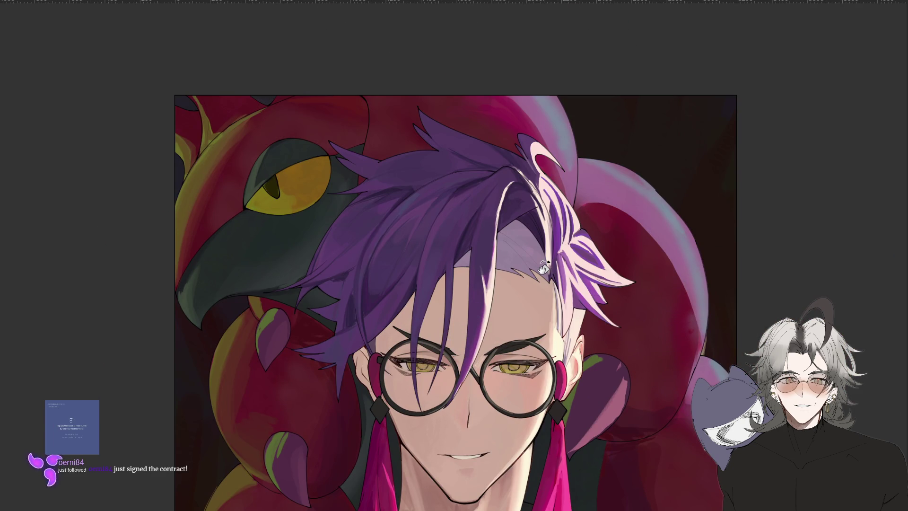
pyautogui.hotkey('ctrl', '-')
pyautogui.hotkey('ctrl', '+')
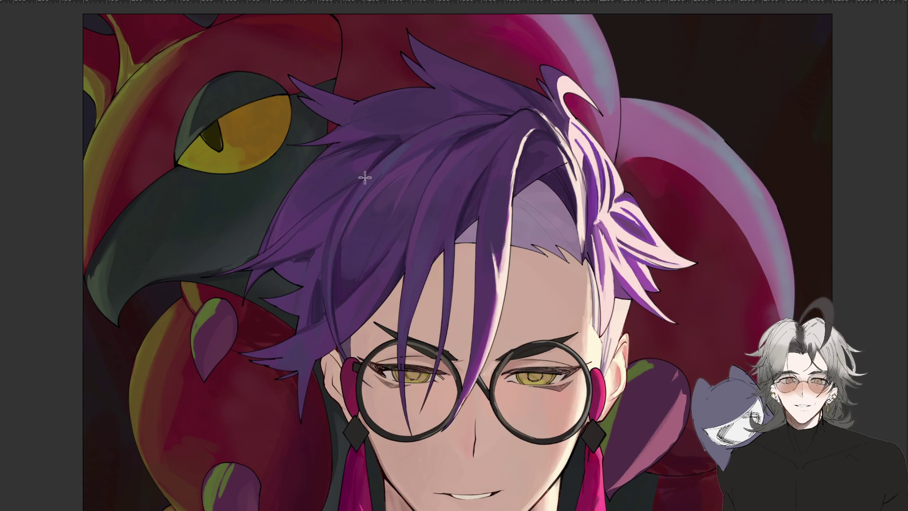
pyautogui.hotkey('ctrl', '-')
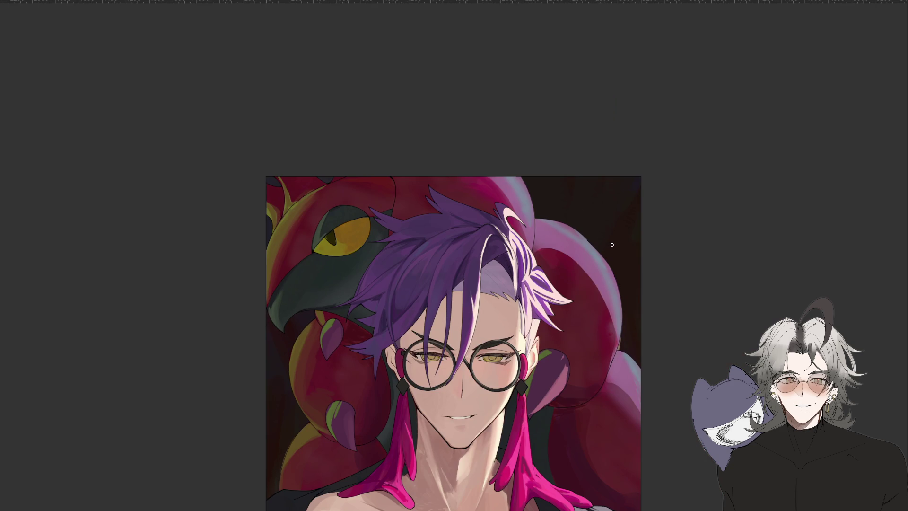
pyautogui.hotkey('ctrl', '+')
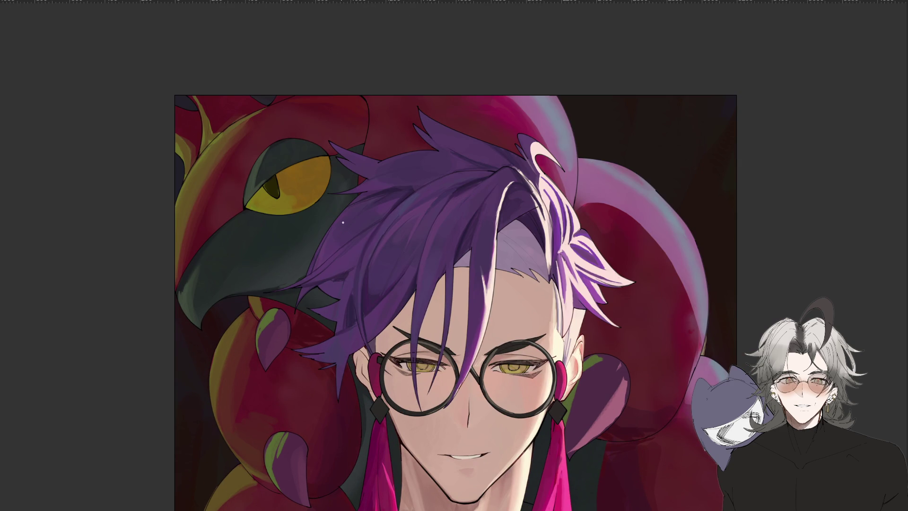
pyautogui.hotkey('ctrl', '+')
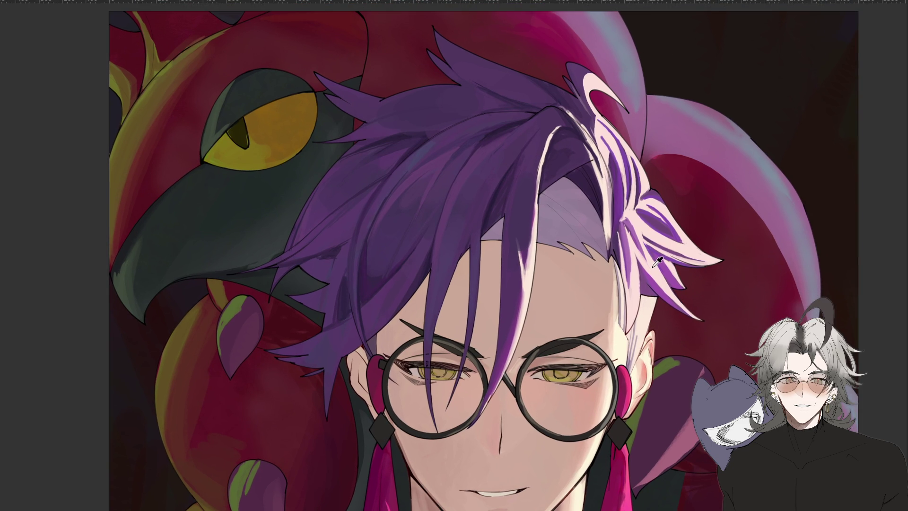
pyautogui.press('m')
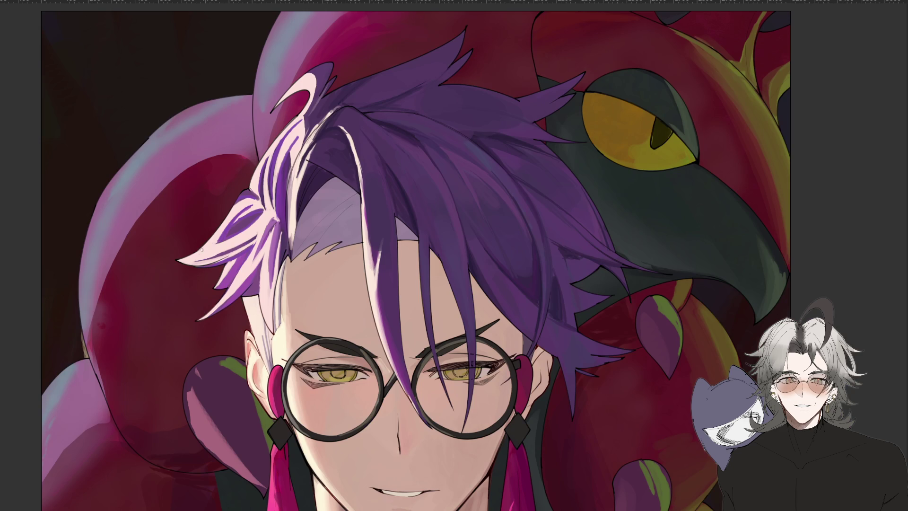
pyautogui.press('-')
pyautogui.press('-')
pyautogui.press('-')
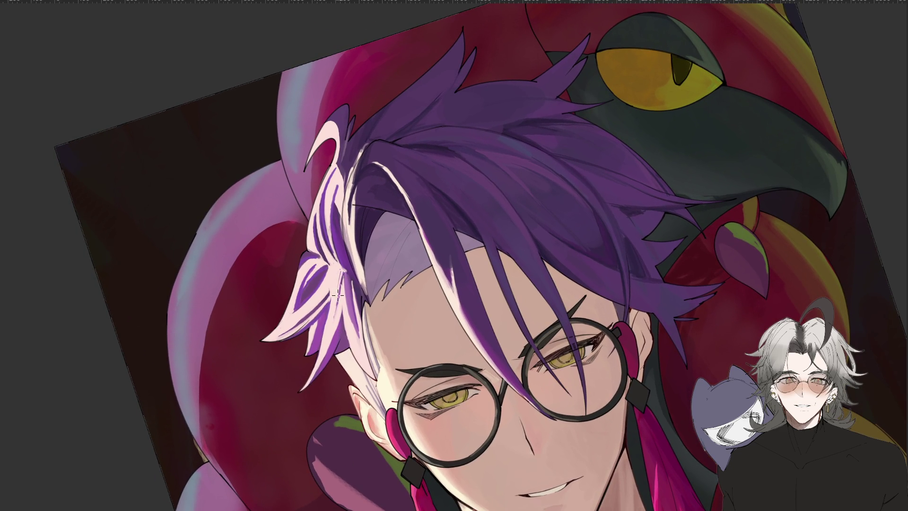
pyautogui.scroll(-2, 447, 334)
pyautogui.scroll(2, 442, 336)
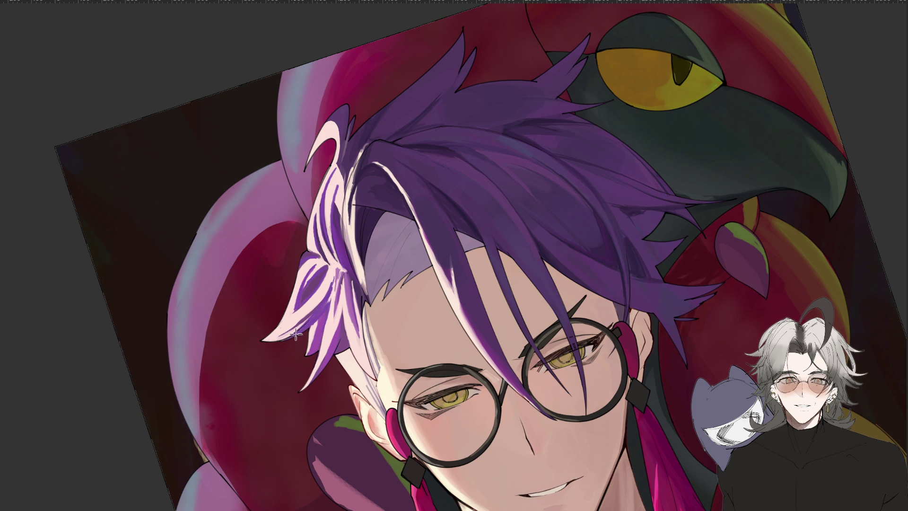
pyautogui.press('h')
pyautogui.moveTo(607, 438)
pyautogui.mouseDown()
pyautogui.moveTo(573, 462)
pyautogui.moveTo(413, 494)
pyautogui.mouseUp()
pyautogui.scroll(2, 464, 339)
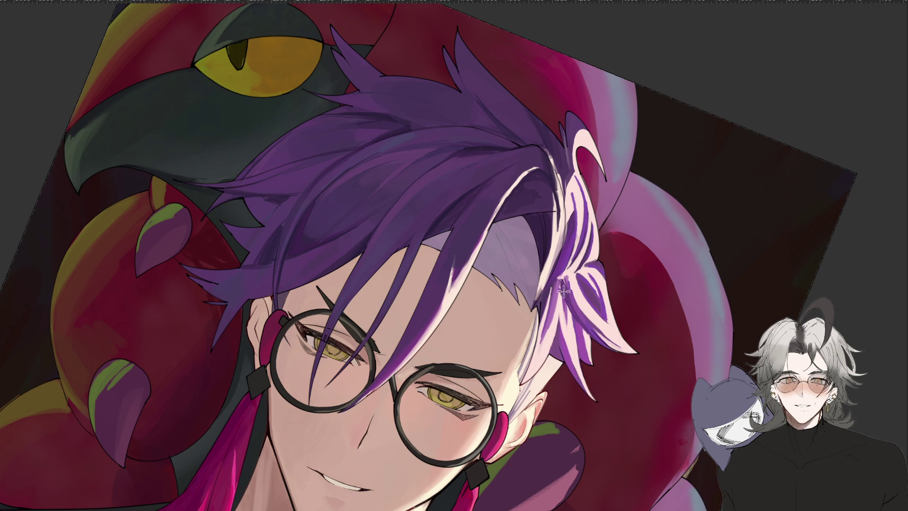
pyautogui.hotkey('ctrl', '-')
pyautogui.press('h')
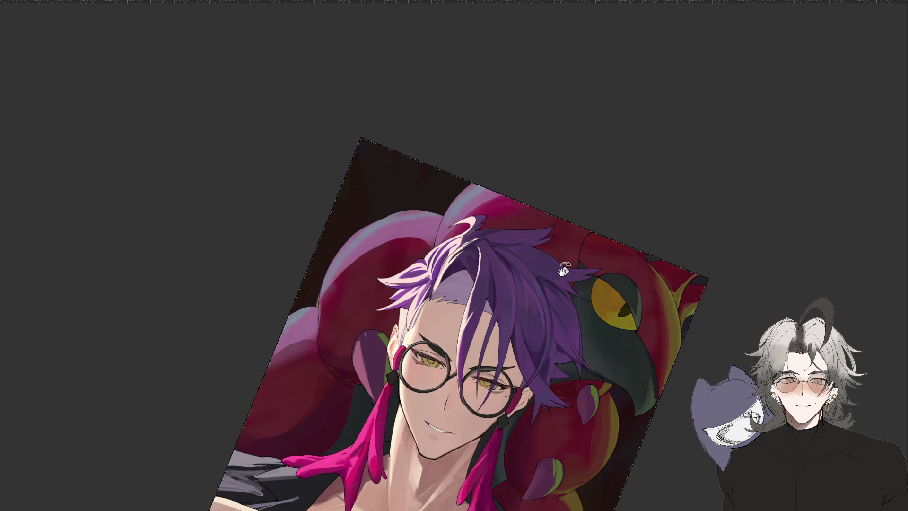
# Angle and zoom the view on the hair tuft, then paint one pale strand darker purple
pyautogui.press('Escape')
pyautogui.hotkey('ctrl', '+')
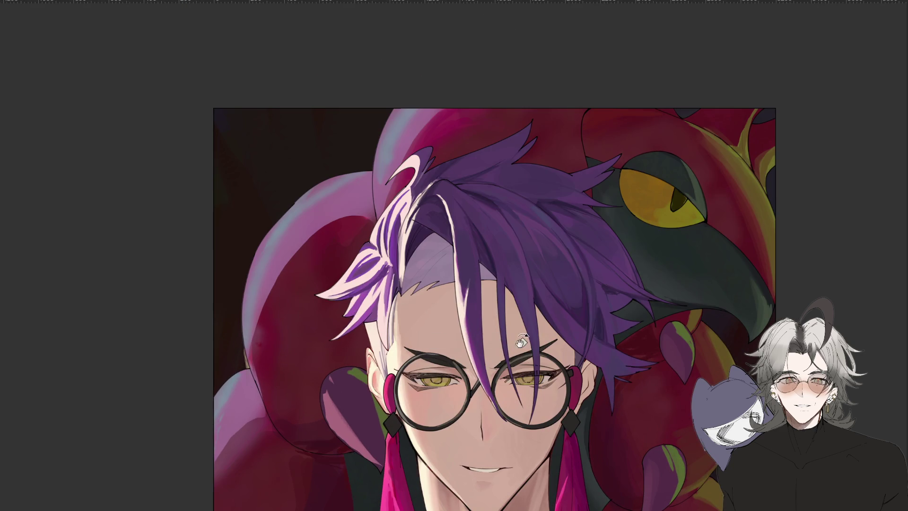
pyautogui.moveTo(567, 322); pyautogui.dragTo(585, 257)
pyautogui.moveTo(565, 295); pyautogui.dragTo(574, 257)
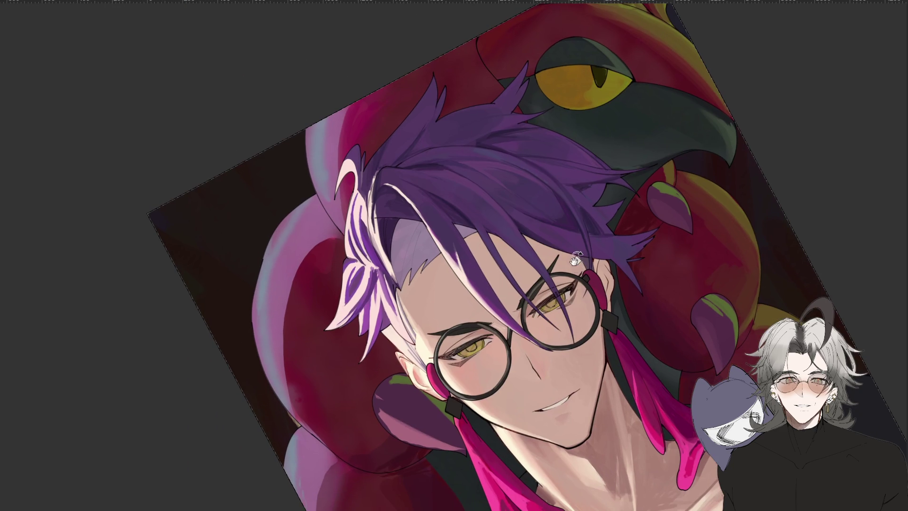
pyautogui.hotkey('ctrl', '+')
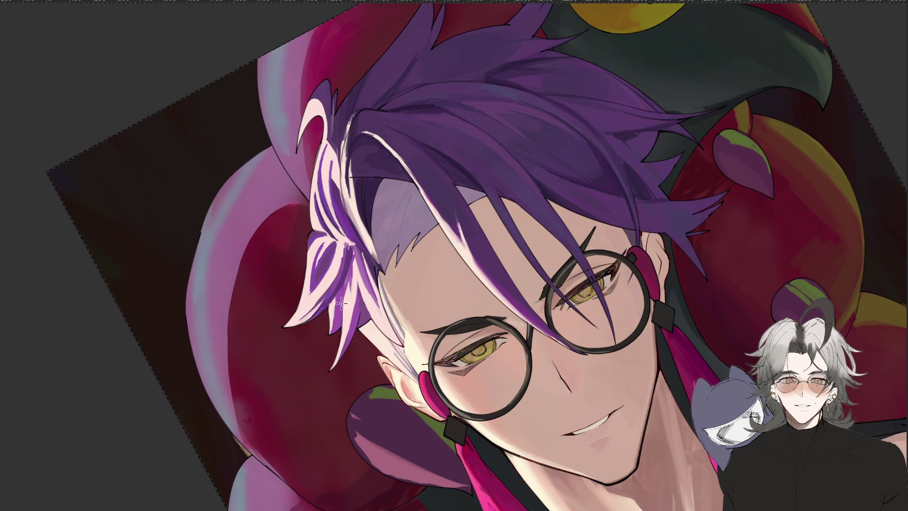
pyautogui.moveTo(349, 267)
pyautogui.mouseDown()
pyautogui.moveTo(349, 310)
pyautogui.moveTo(350, 276)
pyautogui.moveTo(402, 442)
pyautogui.mouseUp()
# Mirror the view to check the new purple stroke, then restore normal, upright orientation
pyautogui.press('h')
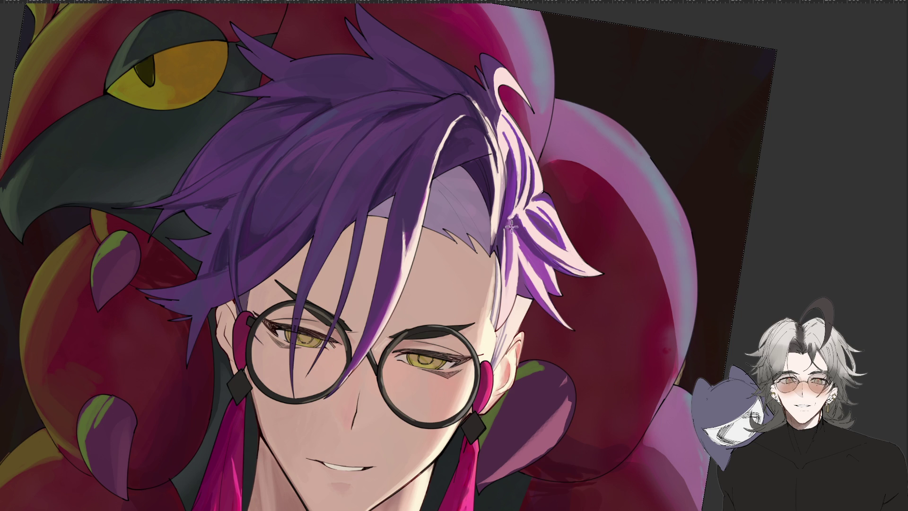
pyautogui.press('h')
pyautogui.press('-')
pyautogui.press('-')
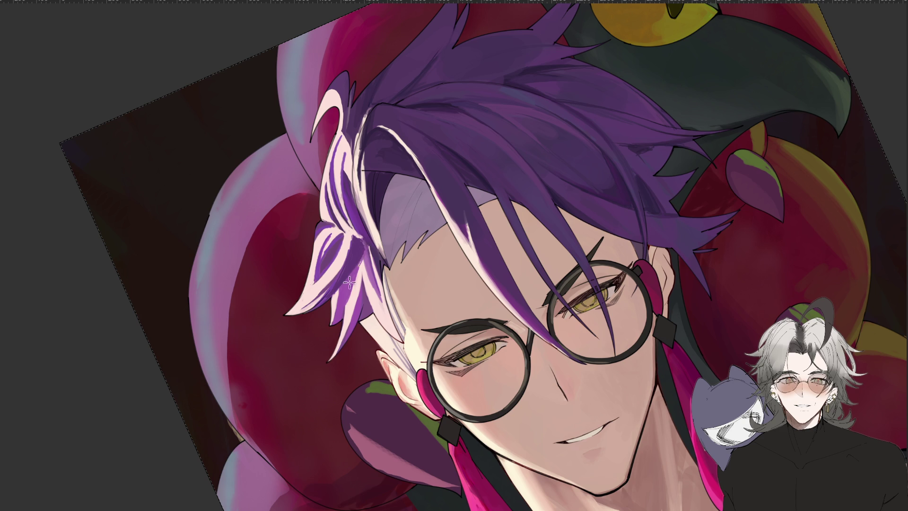
pyautogui.hotkey('ctrl', '-')
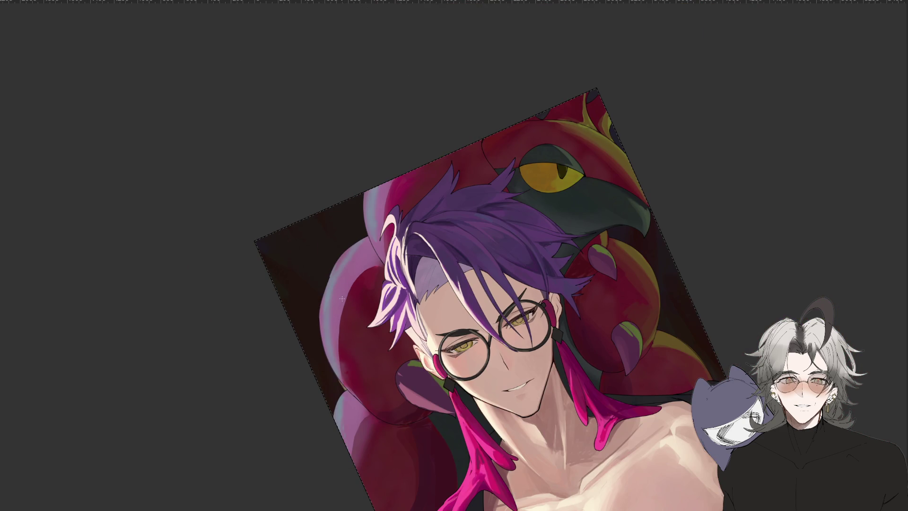
pyautogui.press('h')
pyautogui.press('Escape')
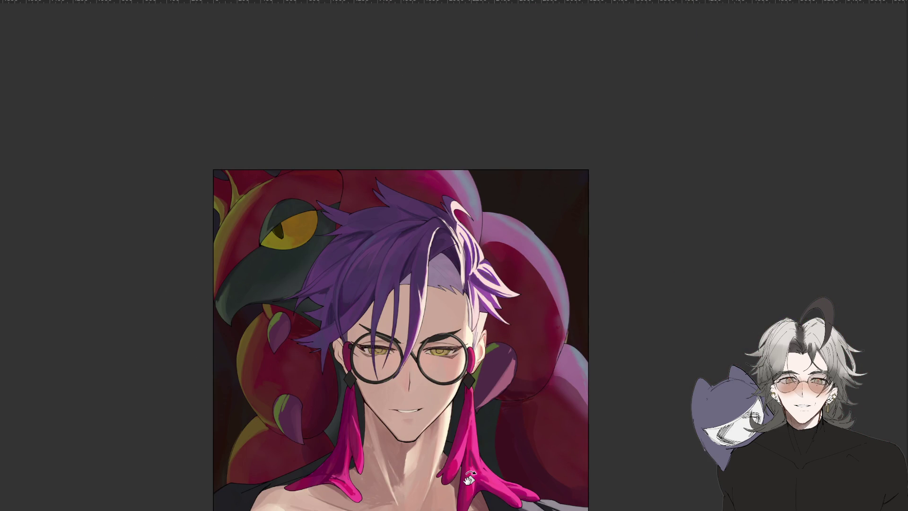
pyautogui.press('h')
pyautogui.scroll(1, 408, 378)
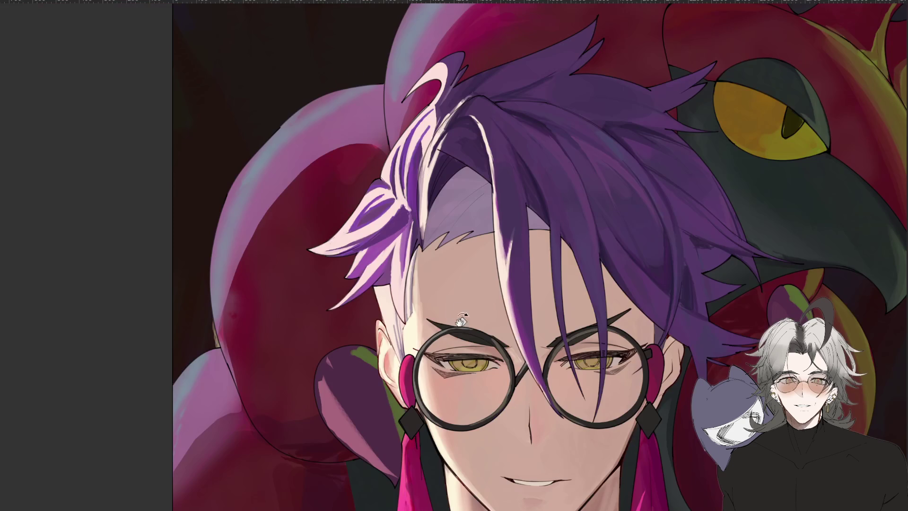
# Mirror-check the canvas, then rotate and zoom the view around the side hair tuft
pyautogui.scroll(1, 408, 378)
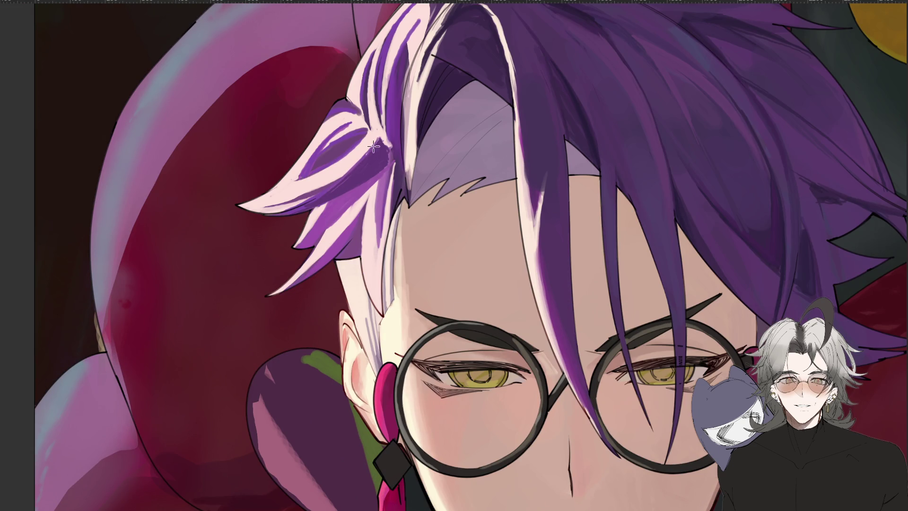
pyautogui.press('h')
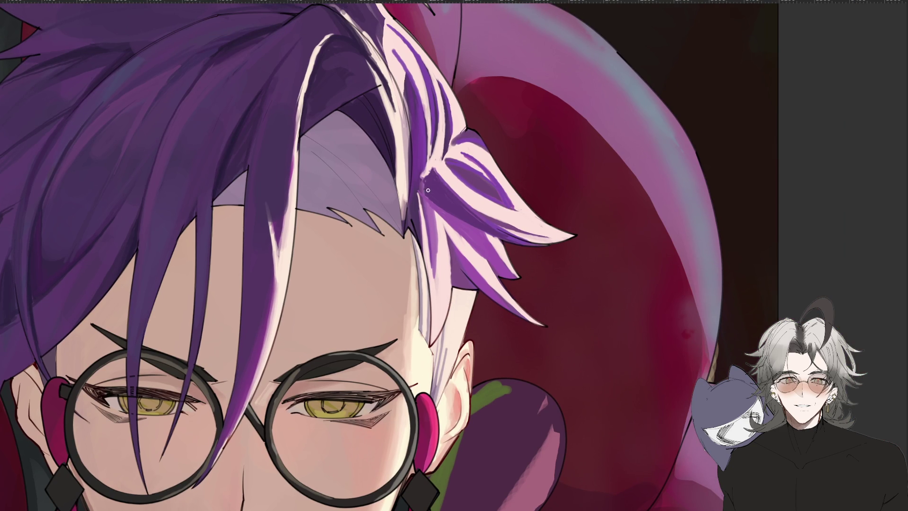
pyautogui.press('h')
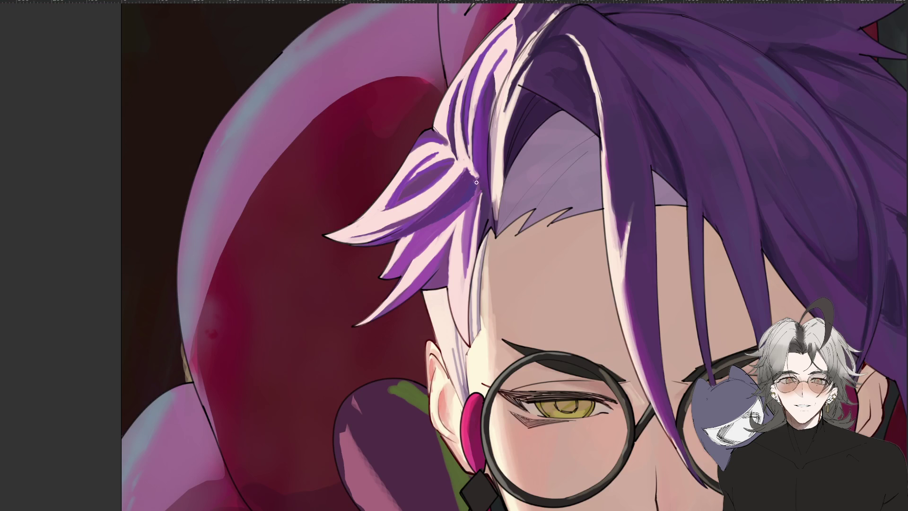
pyautogui.moveTo(467, 192)
pyautogui.mouseDown()
pyautogui.moveTo(338, 229)
pyautogui.moveTo(614, 230)
pyautogui.mouseUp()
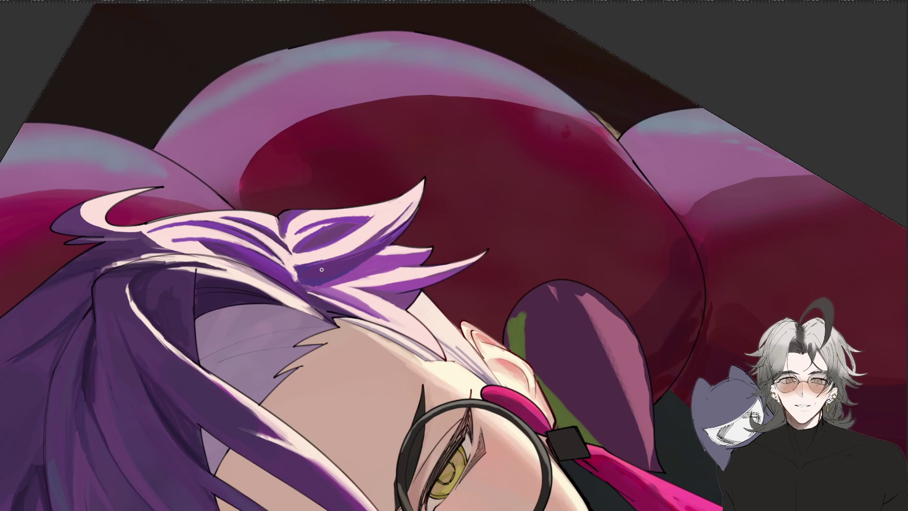
pyautogui.moveTo(553, 346)
pyautogui.mouseDown()
pyautogui.moveTo(442, 489)
pyautogui.moveTo(568, 232)
pyautogui.mouseUp()
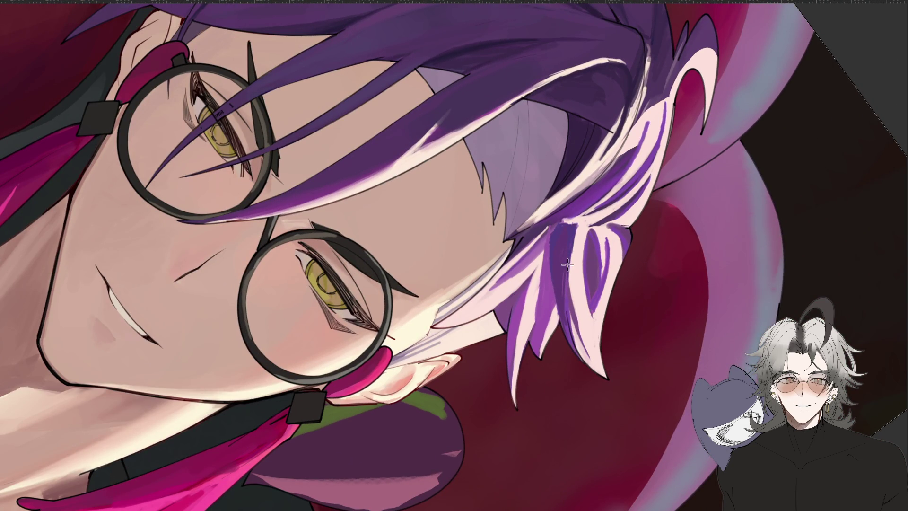
pyautogui.moveTo(561, 232)
pyautogui.mouseDown()
pyautogui.moveTo(564, 217)
pyautogui.moveTo(403, 236)
pyautogui.mouseUp()
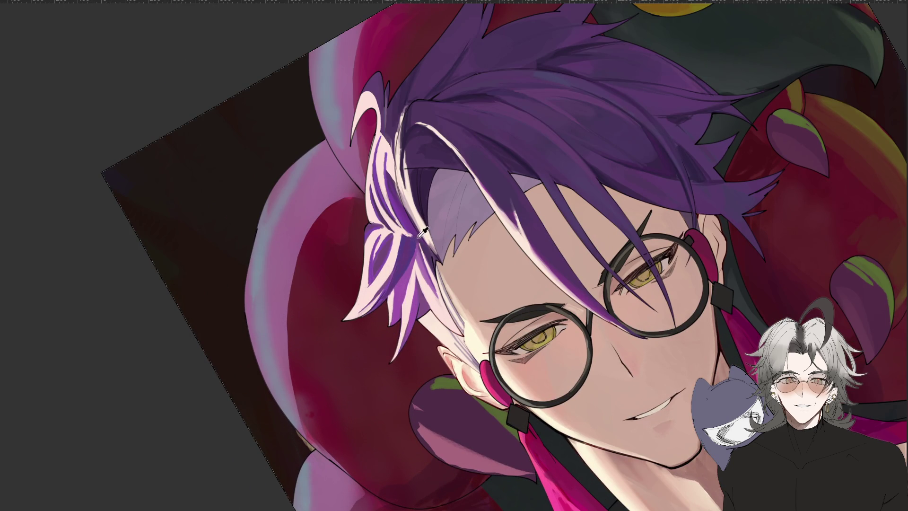
# Mirror and reposition the view on the hair, then add darker purple strokes to the lower strands
pyautogui.press('h')
pyautogui.moveTo(539, 308); pyautogui.dragTo(459, 172)
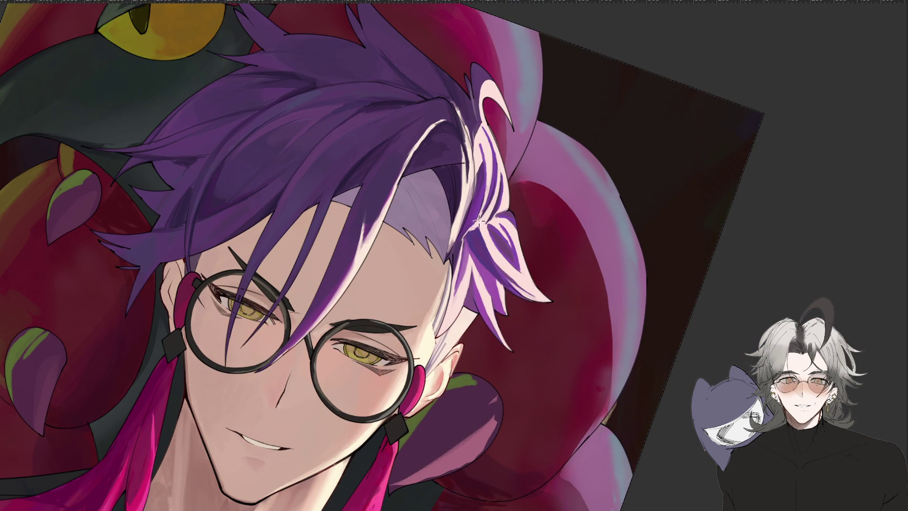
pyautogui.moveTo(480, 219)
pyautogui.mouseDown()
pyautogui.moveTo(449, 336)
pyautogui.moveTo(391, 270)
pyautogui.mouseUp()
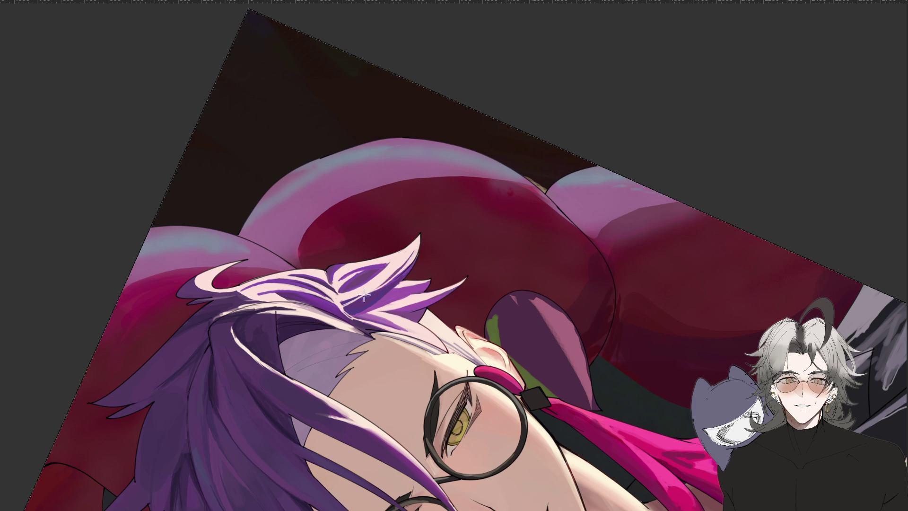
pyautogui.moveTo(407, 262)
pyautogui.mouseDown()
pyautogui.moveTo(524, 472)
pyautogui.moveTo(517, 199)
pyautogui.mouseUp()
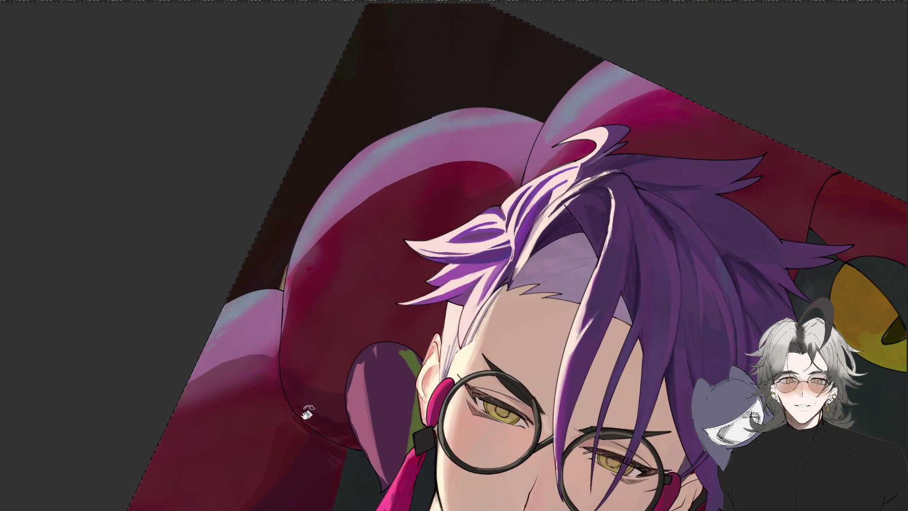
pyautogui.moveTo(345, 374); pyautogui.dragTo(442, 257)
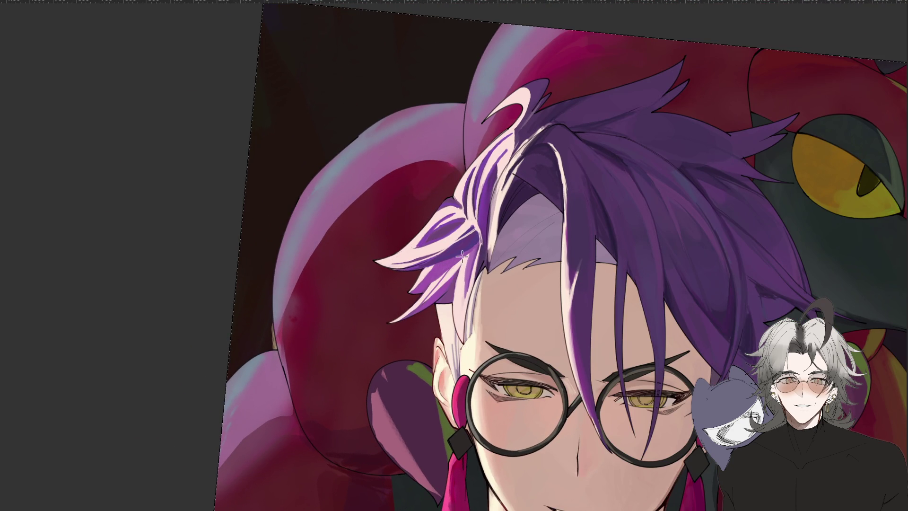
pyautogui.moveTo(460, 257)
pyautogui.mouseDown()
pyautogui.moveTo(419, 308)
pyautogui.moveTo(444, 278)
pyautogui.mouseUp()
pyautogui.scroll(-2, 405, 316)
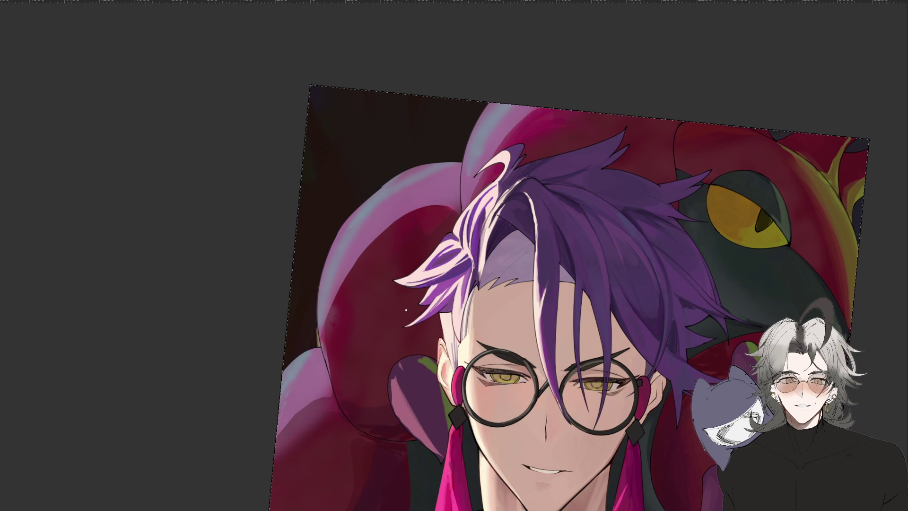
pyautogui.scroll(3, 406, 310)
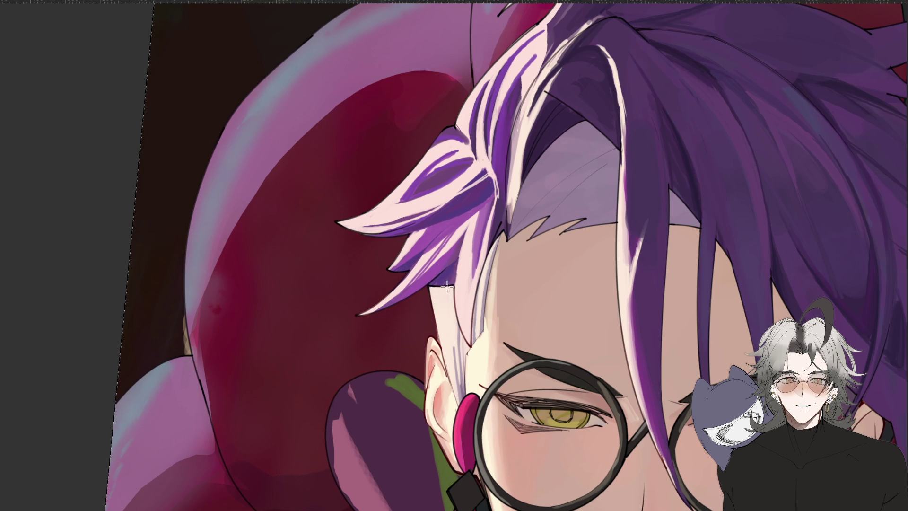
pyautogui.scroll(-2, 448, 282)
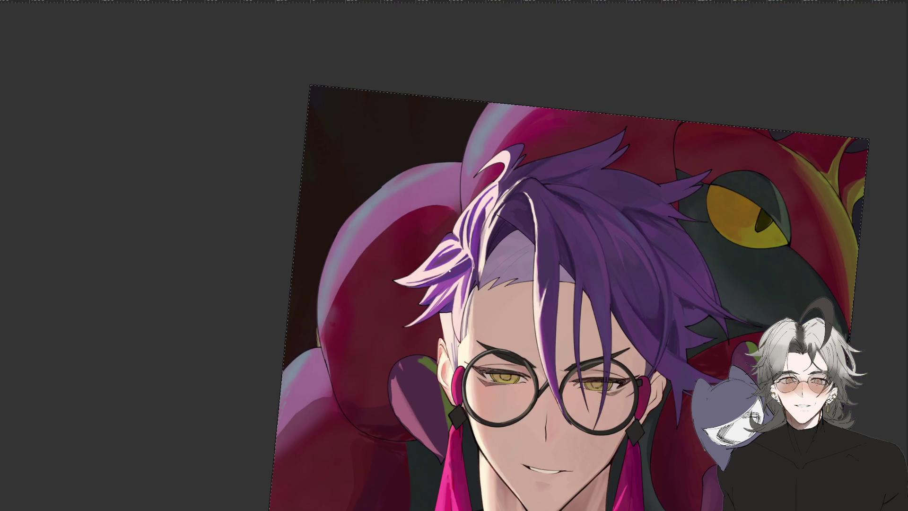
# Rotate and mirror the view, then paint a darker purple stroke along the pale hair strand
pyautogui.scroll(1, 449, 270)
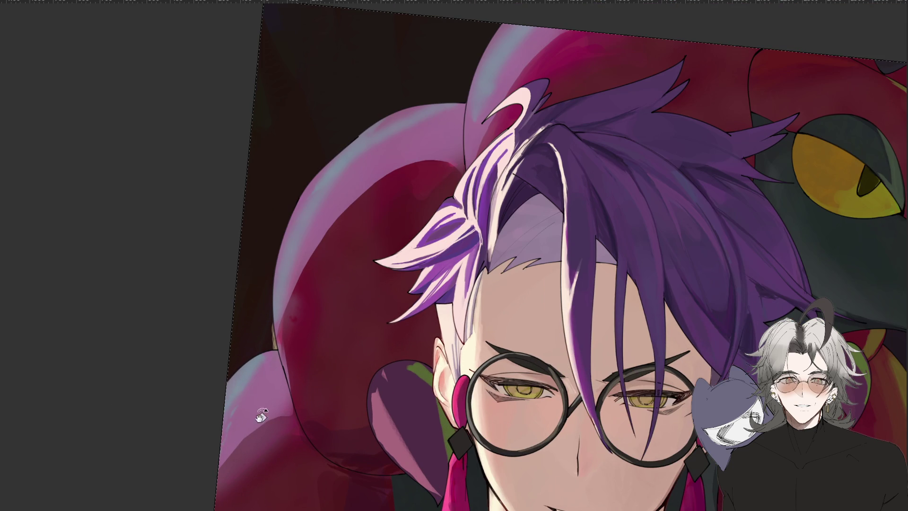
pyautogui.moveTo(261, 409); pyautogui.dragTo(392, 318)
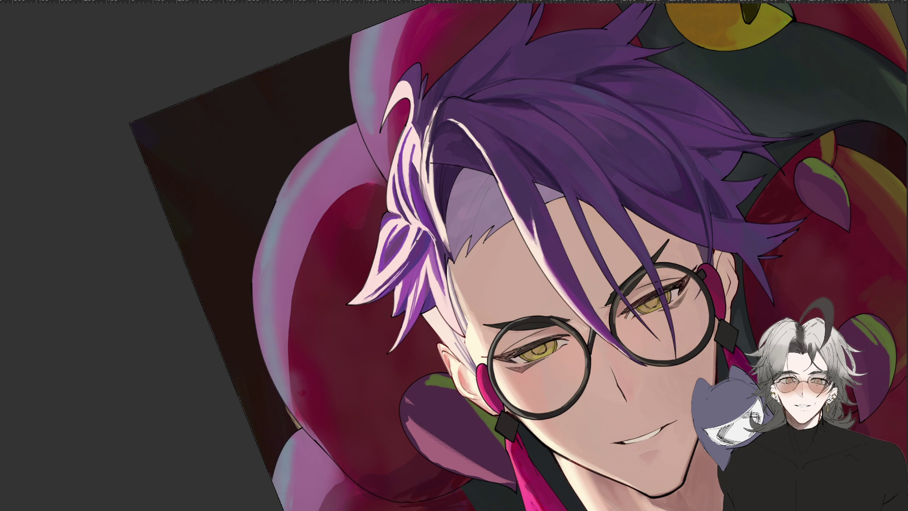
pyautogui.press('h')
pyautogui.moveTo(420, 500)
pyautogui.mouseDown()
pyautogui.moveTo(293, 451)
pyautogui.moveTo(232, 324)
pyautogui.mouseUp()
pyautogui.moveTo(534, 340); pyautogui.dragTo(531, 288)
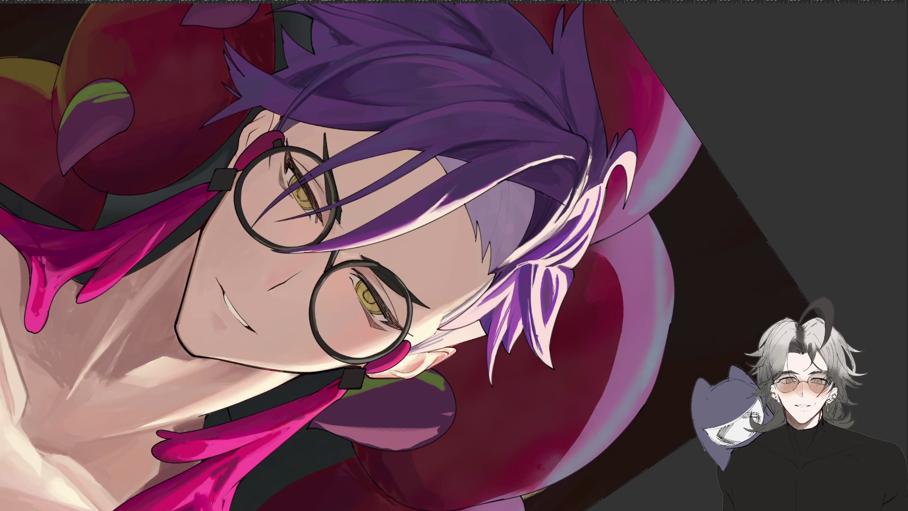
# Flip back, angle the view toward the hair and ear, and darken more of the strand
pyautogui.press('h')
pyautogui.moveTo(582, 387)
pyautogui.mouseDown()
pyautogui.moveTo(556, 399)
pyautogui.moveTo(624, 376)
pyautogui.moveTo(490, 276)
pyautogui.mouseUp()
pyautogui.scroll(5, 556, 400)
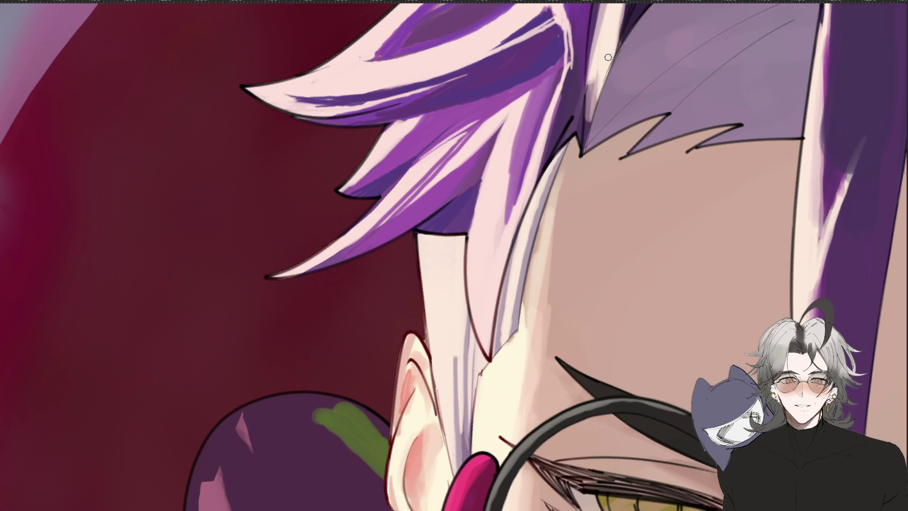
pyautogui.scroll(-5, 566, 156)
pyautogui.moveTo(533, 243)
pyautogui.mouseDown()
pyautogui.moveTo(592, 253)
pyautogui.moveTo(598, 232)
pyautogui.mouseUp()
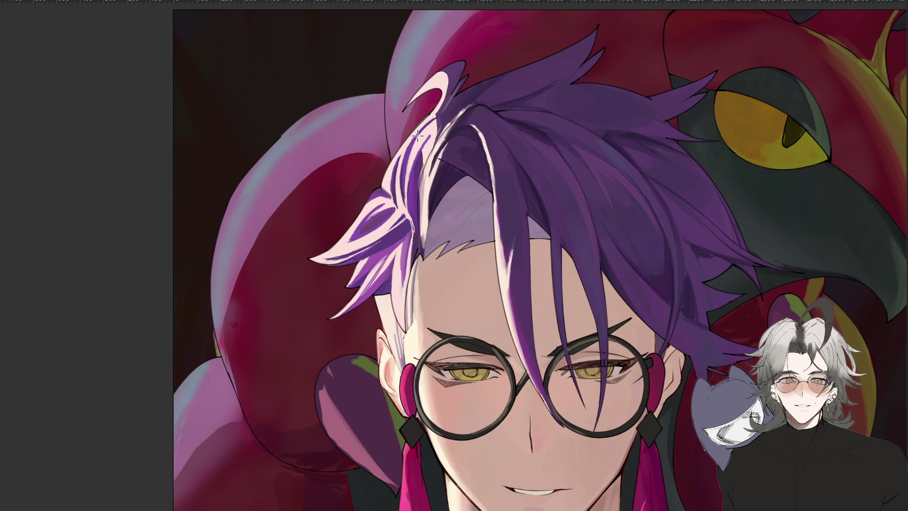
pyautogui.scroll(3, 440, 170)
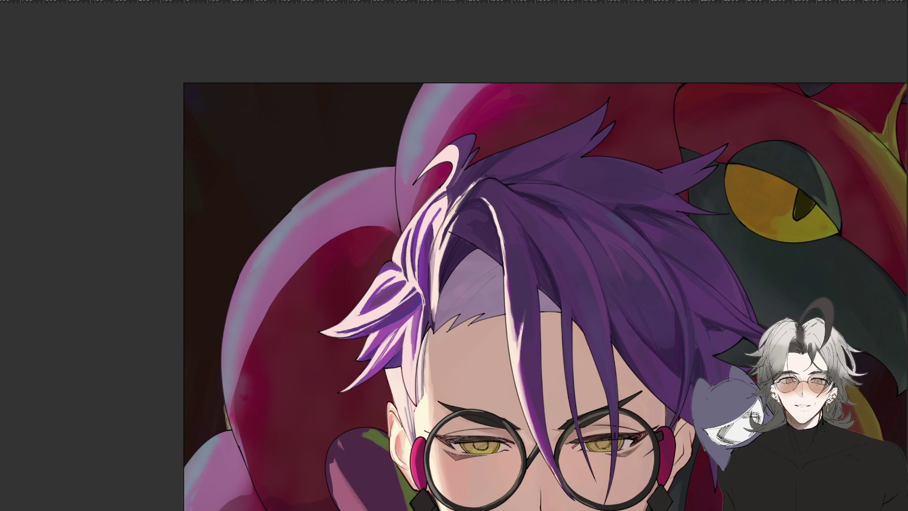
pyautogui.moveTo(453, 189)
pyautogui.mouseDown()
pyautogui.moveTo(431, 208)
pyautogui.moveTo(450, 187)
pyautogui.moveTo(355, 400)
pyautogui.moveTo(354, 278)
pyautogui.mouseUp()
# Cover the strand's white and bright violet highlights with darker purple, resetting the rotation upright
pyautogui.moveTo(418, 314); pyautogui.dragTo(405, 273)
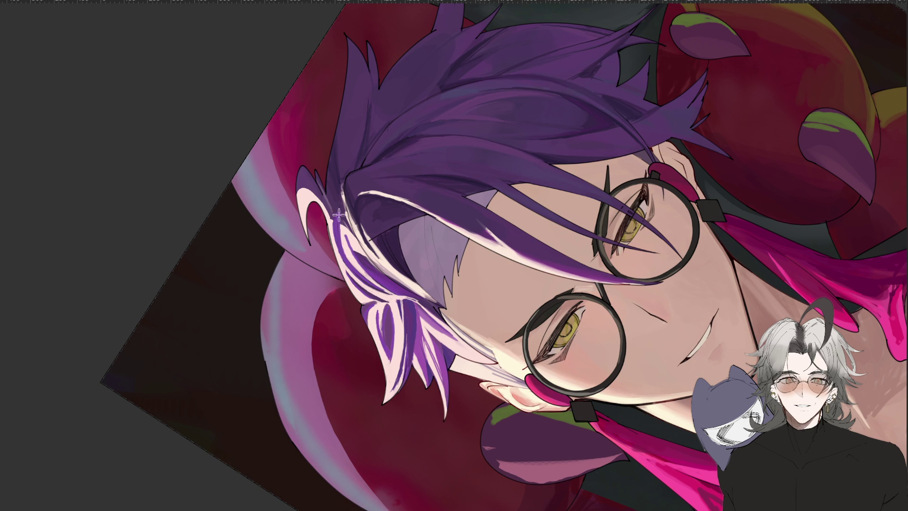
pyautogui.moveTo(563, 314)
pyautogui.mouseDown()
pyautogui.moveTo(515, 417)
pyautogui.moveTo(502, 418)
pyautogui.mouseUp()
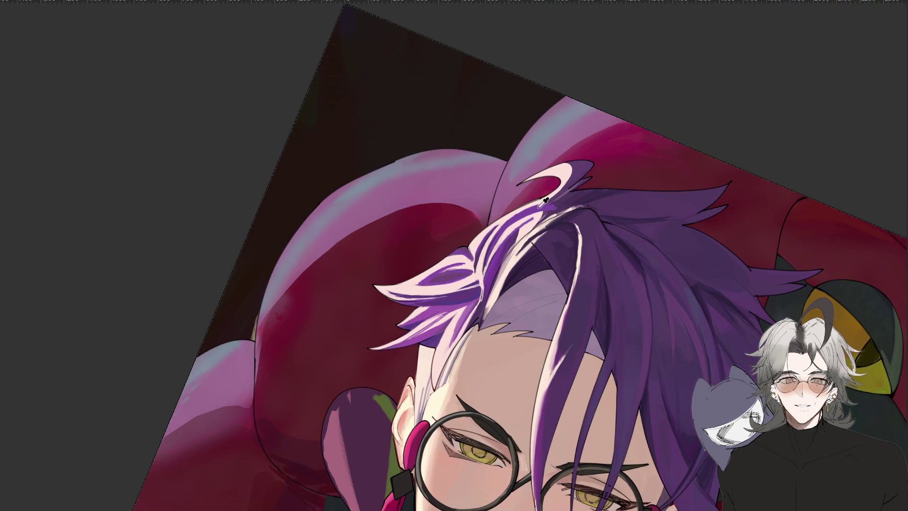
pyautogui.moveTo(501, 235)
pyautogui.mouseDown()
pyautogui.moveTo(487, 270)
pyautogui.moveTo(501, 232)
pyautogui.moveTo(503, 241)
pyautogui.moveTo(533, 213)
pyautogui.moveTo(509, 243)
pyautogui.mouseUp()
pyautogui.press('r')
pyautogui.press('Escape')
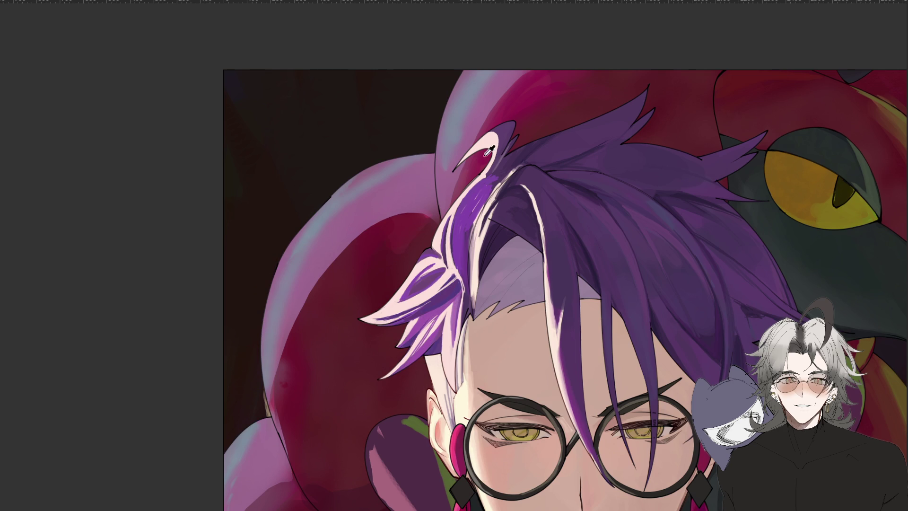
pyautogui.moveTo(468, 233)
pyautogui.mouseDown()
pyautogui.moveTo(494, 182)
pyautogui.moveTo(477, 210)
pyautogui.mouseUp()
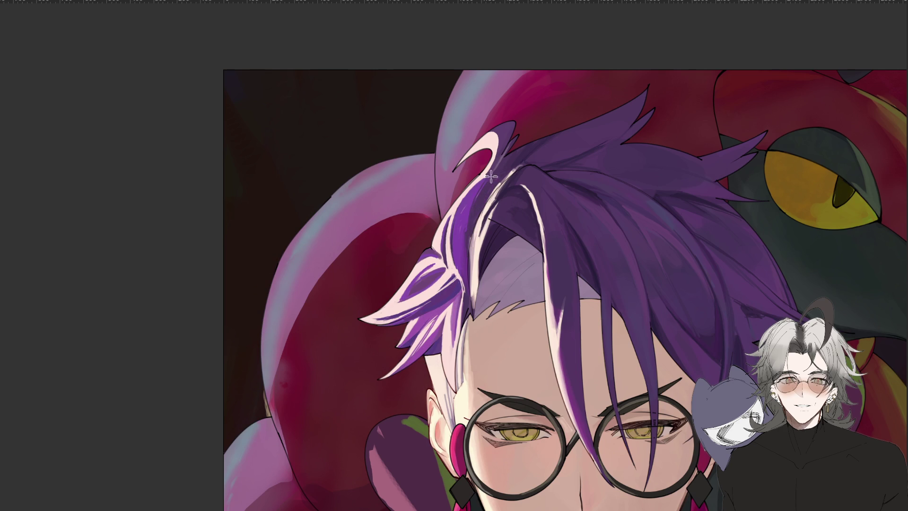
# Paint a light highlight down the strand's left edge, extending it further down
pyautogui.moveTo(473, 244); pyautogui.dragTo(469, 291)
pyautogui.scroll(-1, 471, 233)
pyautogui.scroll(2, 472, 234)
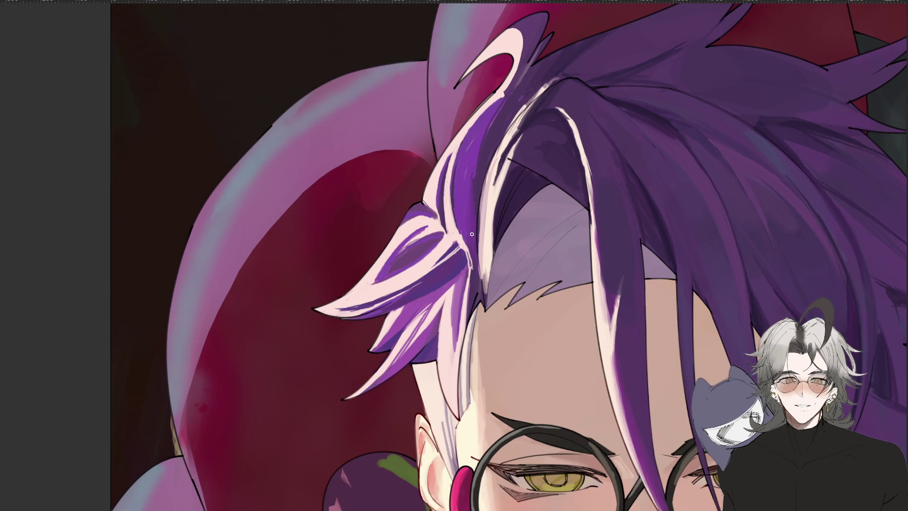
pyautogui.moveTo(492, 180); pyautogui.dragTo(483, 253)
pyautogui.moveTo(489, 161); pyautogui.dragTo(479, 255)
pyautogui.moveTo(481, 189); pyautogui.dragTo(481, 287)
pyautogui.moveTo(483, 219); pyautogui.dragTo(486, 294)
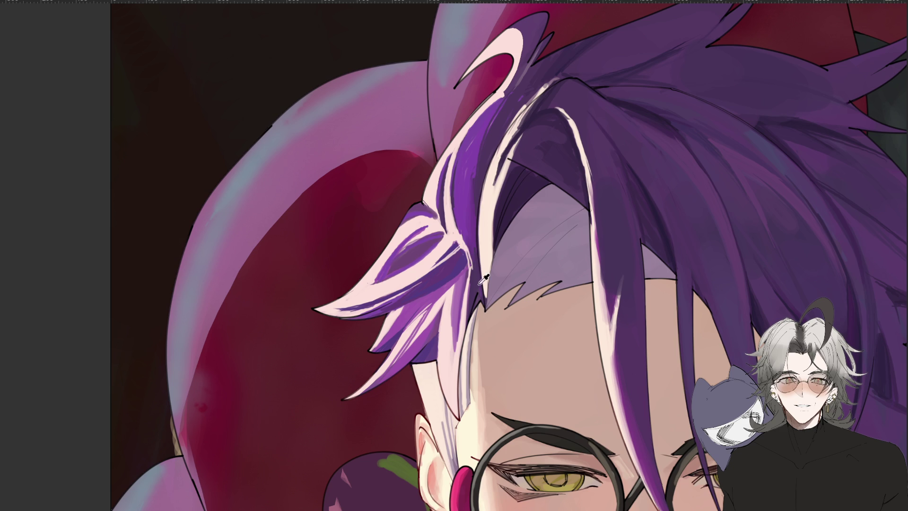
# Straighten the view and brighten and widen the pale edge highlight down the lower strand
pyautogui.moveTo(627, 303); pyautogui.dragTo(577, 228)
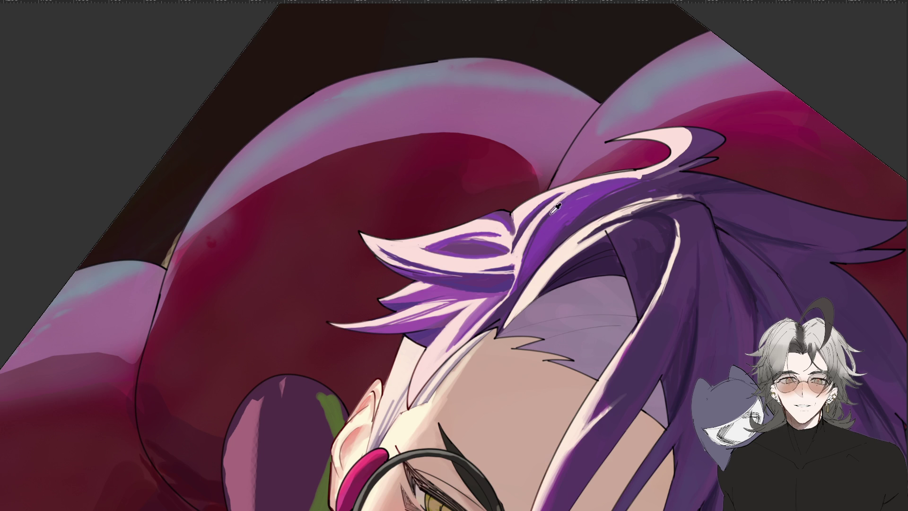
pyautogui.hotkey('ctrl', '0')
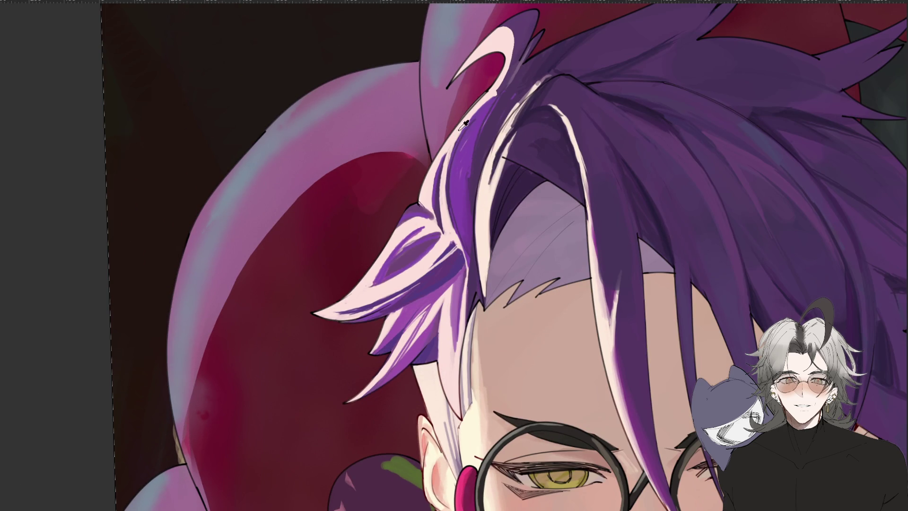
pyautogui.moveTo(479, 109)
pyautogui.mouseDown()
pyautogui.moveTo(450, 163)
pyautogui.moveTo(455, 146)
pyautogui.mouseUp()
pyautogui.moveTo(478, 109); pyautogui.dragTo(445, 209)
pyautogui.moveTo(456, 137); pyautogui.dragTo(447, 213)
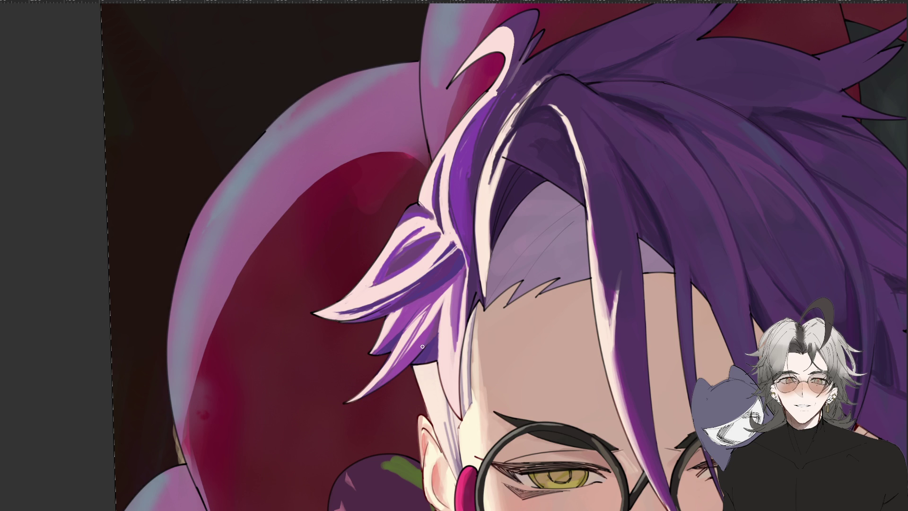
pyautogui.scroll(-2, 423, 346)
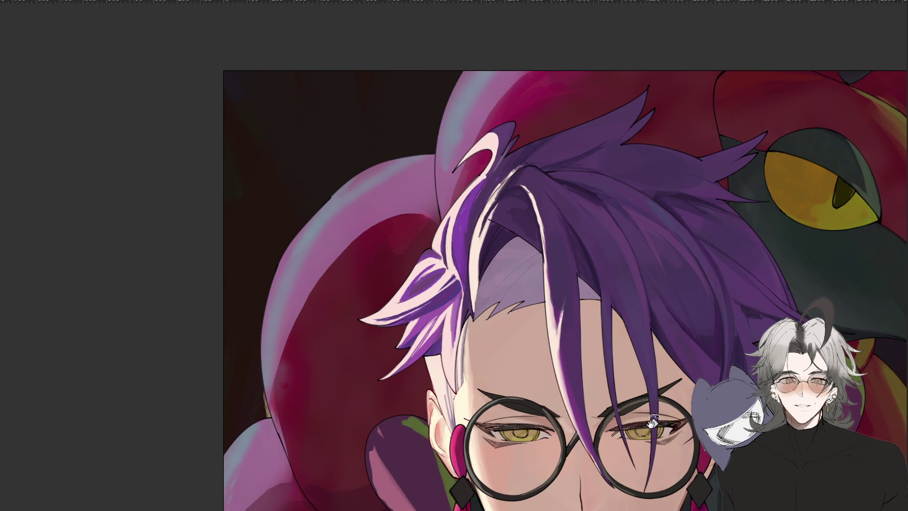
pyautogui.scroll(-4, 468, 203)
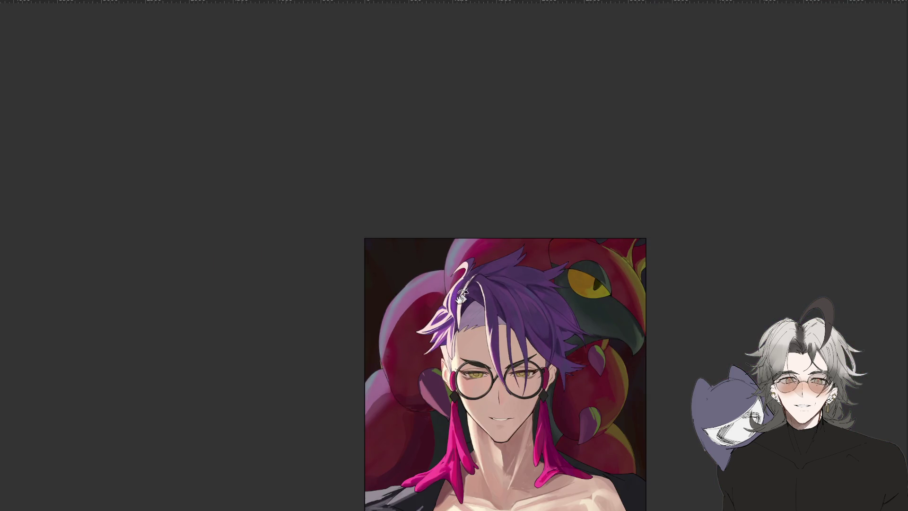
# Tilt the view slightly clockwise and paint light streaks in the hair, undoing the unwanted one
pyautogui.scroll(6, 457, 218)
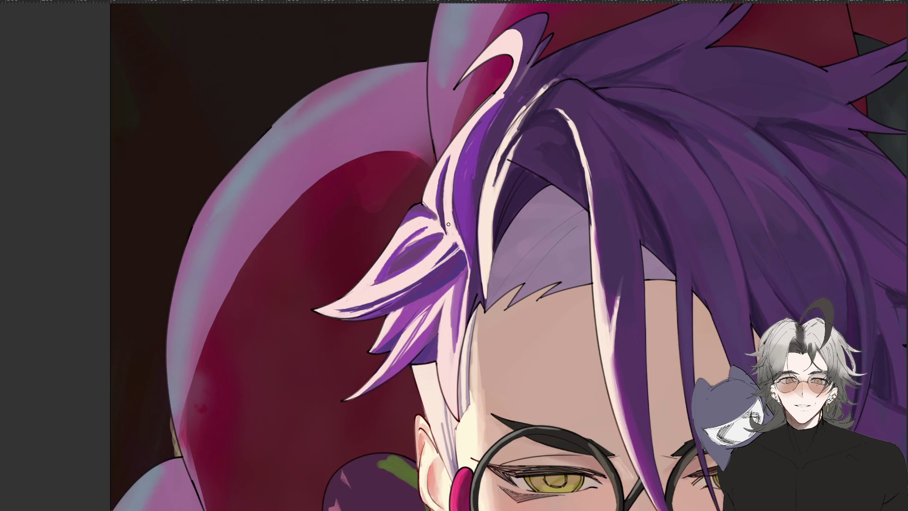
pyautogui.scroll(-4, 448, 224)
pyautogui.scroll(4, 447, 224)
pyautogui.moveTo(632, 156); pyautogui.dragTo(688, 227)
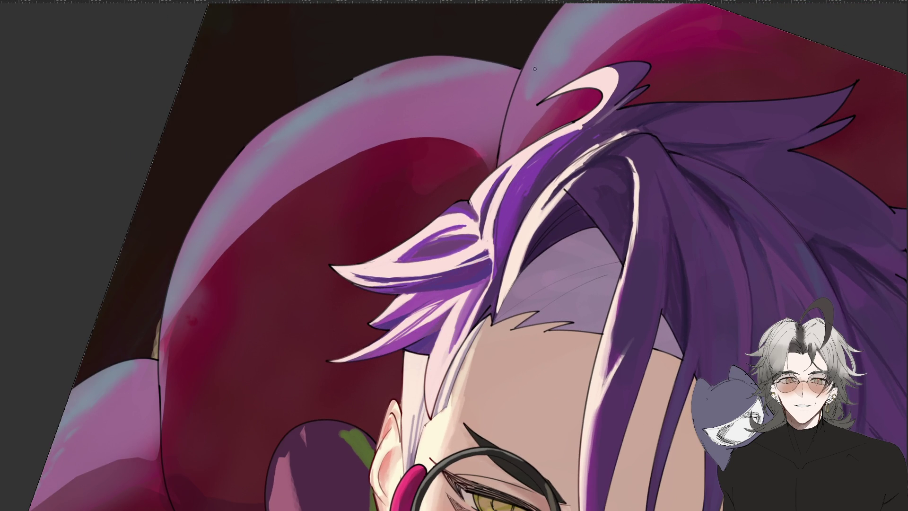
pyautogui.moveTo(517, 171); pyautogui.dragTo(503, 256)
pyautogui.moveTo(527, 162); pyautogui.dragTo(505, 228)
pyautogui.hotkey('ctrl', 'z')
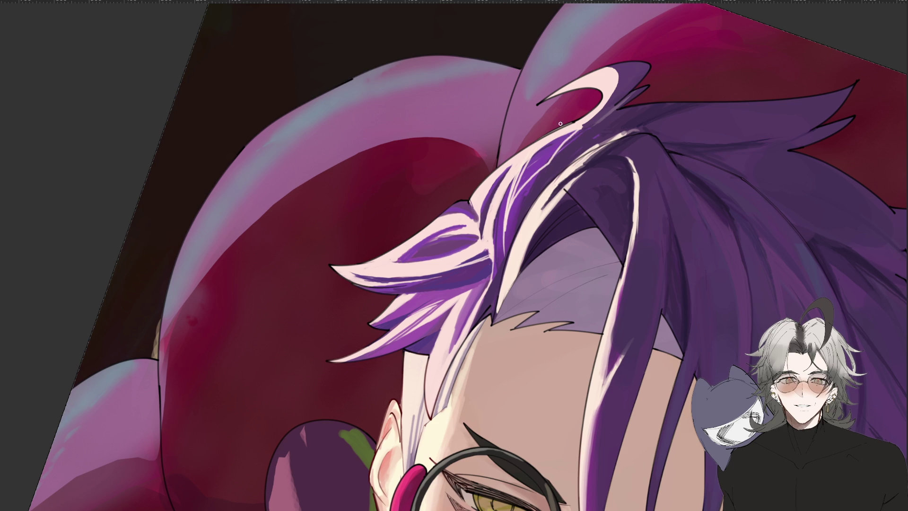
# Draw a thin light highlight along the purple hair's top edge, redrawing it after undo
pyautogui.moveTo(614, 108); pyautogui.dragTo(748, 103)
pyautogui.hotkey('ctrl', 'z')
pyautogui.moveTo(619, 110)
pyautogui.mouseDown()
pyautogui.moveTo(832, 90)
pyautogui.moveTo(662, 106)
pyautogui.moveTo(791, 100)
pyautogui.mouseUp()
pyautogui.hotkey('ctrl', 'z')
pyautogui.scroll(-5, 706, 207)
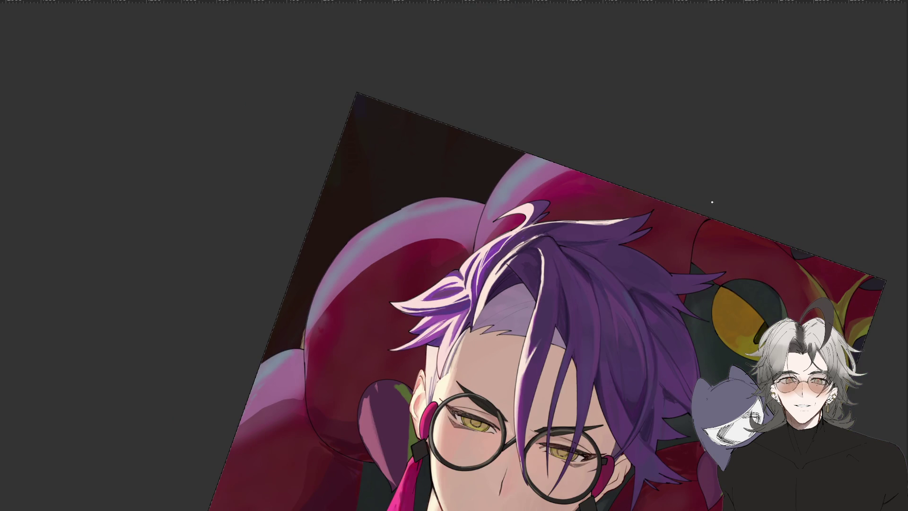
# Undo the white top-edge hair highlight and repaint it in a lighter purple
pyautogui.moveTo(696, 247); pyautogui.dragTo(733, 201)
pyautogui.hotkey('ctrl', '-')
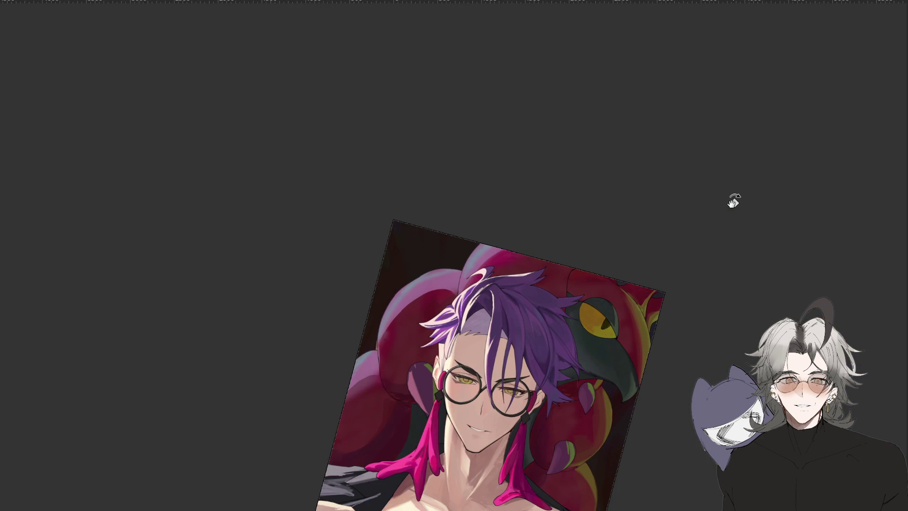
pyautogui.hotkey('ctrl', '+')
pyautogui.hotkey('ctrl', '+')
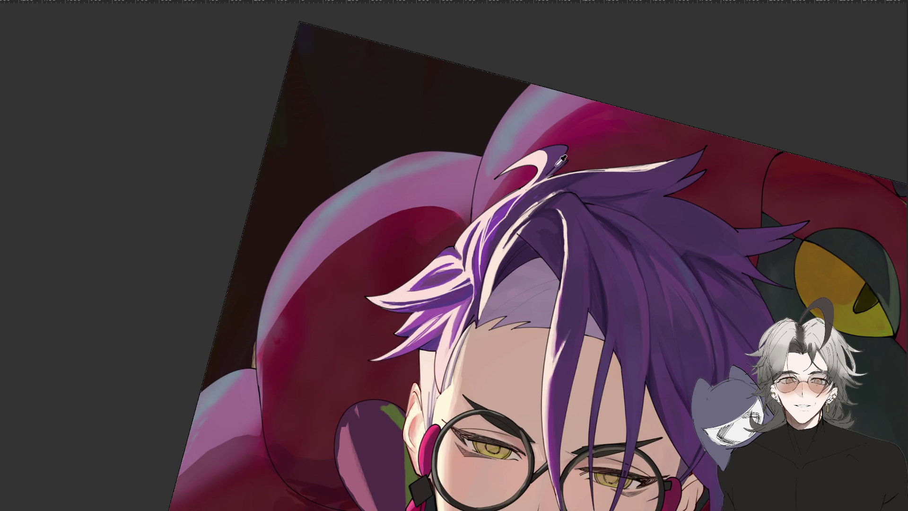
pyautogui.hotkey('ctrl', 'z')
pyautogui.moveTo(641, 163)
pyautogui.mouseDown()
pyautogui.moveTo(591, 170)
pyautogui.moveTo(665, 158)
pyautogui.moveTo(595, 170)
pyautogui.mouseUp()
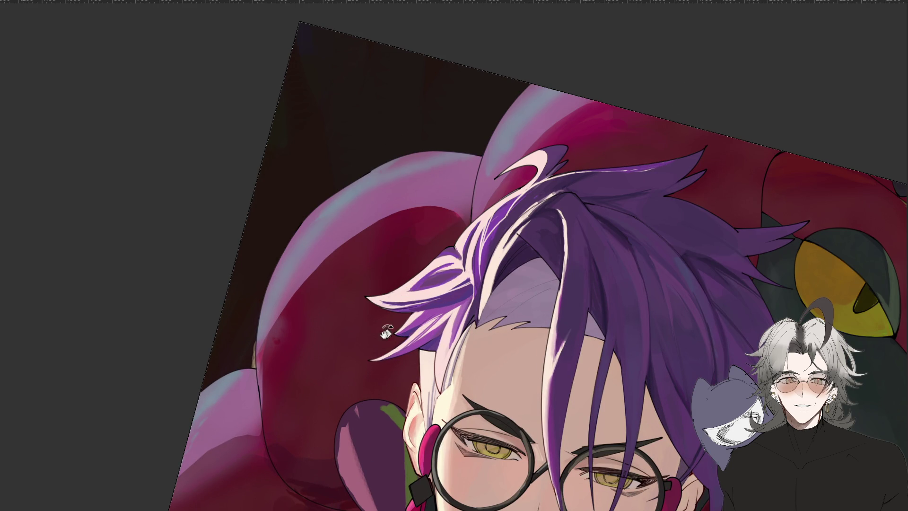
# Rotate the canvas view, then reset its rotation and zoom out to check the highlight
pyautogui.moveTo(400, 307); pyautogui.dragTo(469, 75)
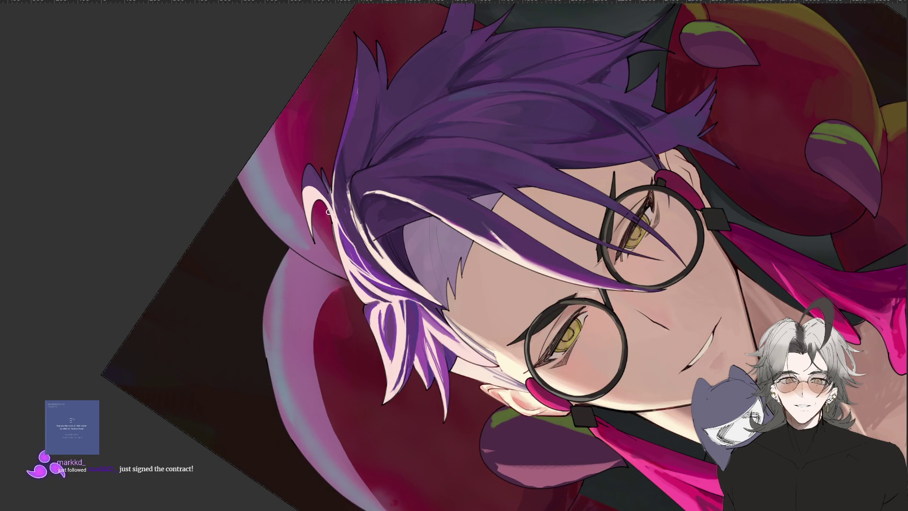
pyautogui.moveTo(329, 211); pyautogui.dragTo(594, 24)
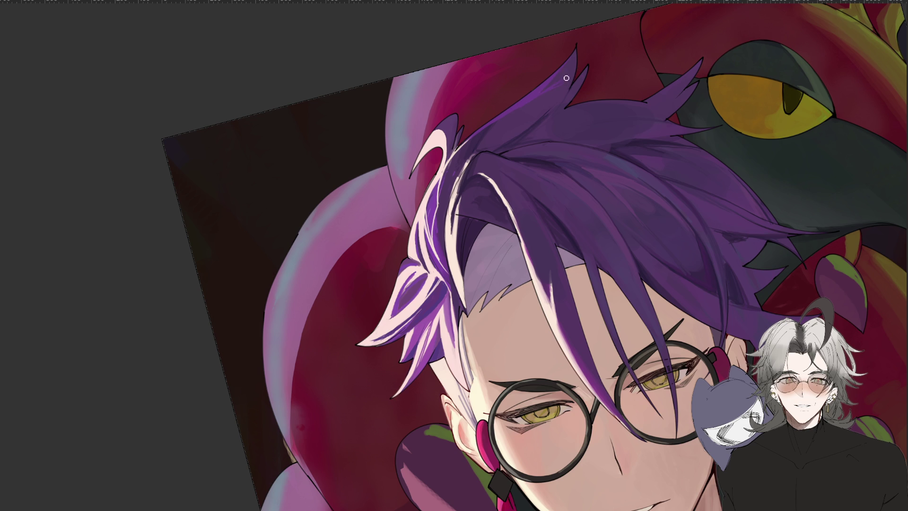
pyautogui.moveTo(632, 110)
pyautogui.mouseDown()
pyautogui.moveTo(697, 207)
pyautogui.moveTo(603, 169)
pyautogui.moveTo(600, 231)
pyautogui.moveTo(641, 253)
pyautogui.moveTo(664, 229)
pyautogui.mouseUp()
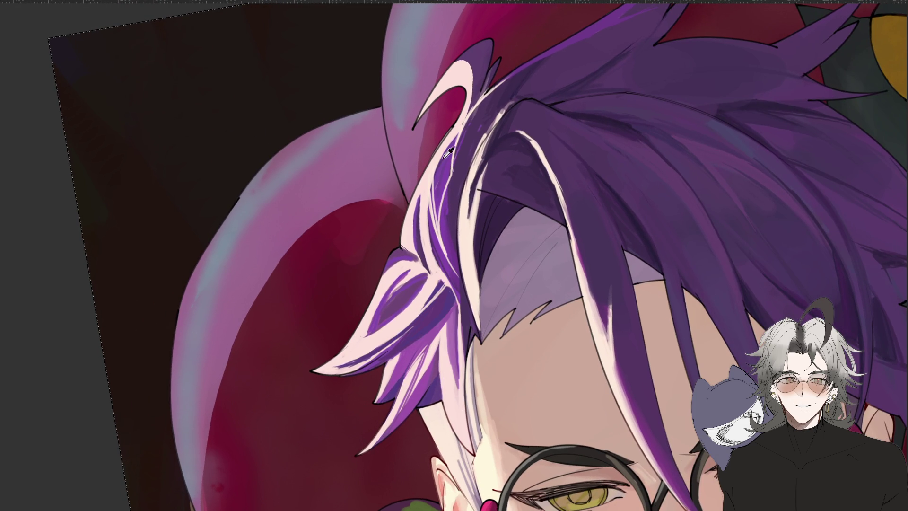
pyautogui.hotkey('ctrl', '-')
pyautogui.hotkey('ctrl', '-')
pyautogui.hotkey('ctrl', '-')
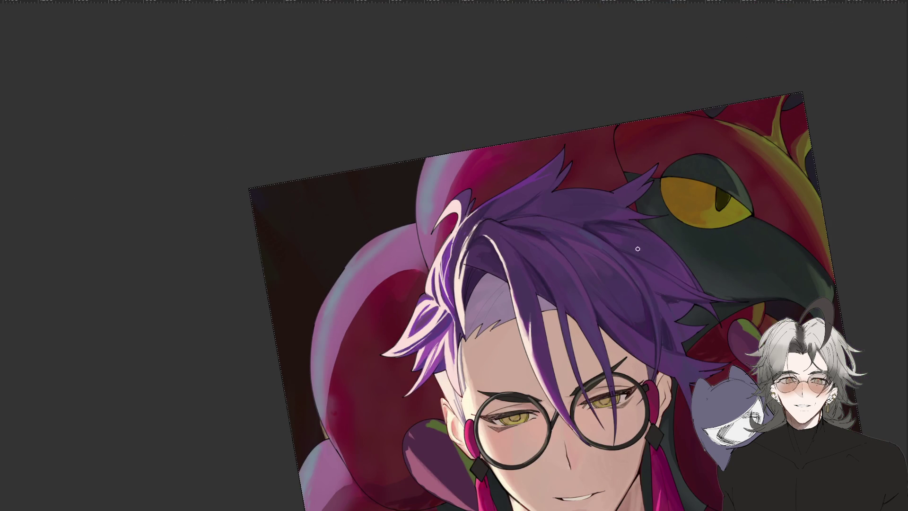
pyautogui.press('Escape')
pyautogui.hotkey('ctrl', '-')
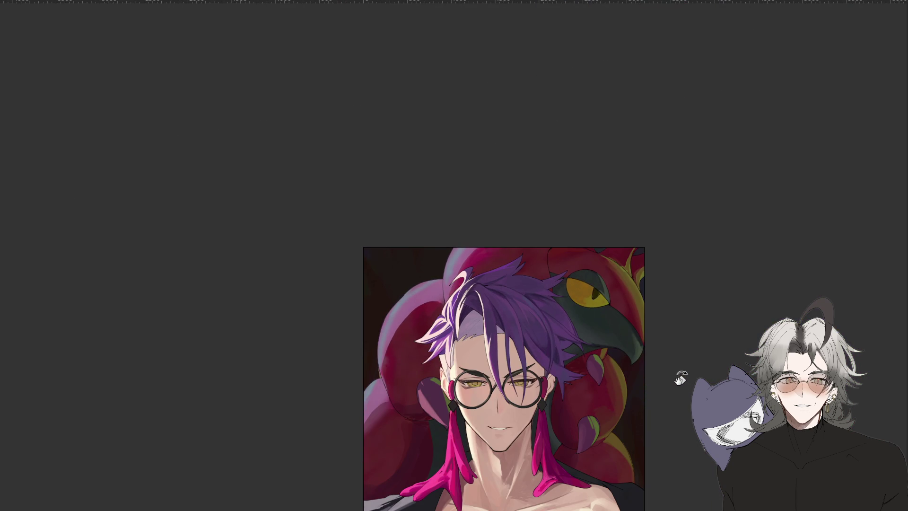
# Widen the pale pink edge of the left hair lock, adding lavender and thin dark accents
pyautogui.hotkey('ctrl', '+')
pyautogui.hotkey('ctrl', '+')
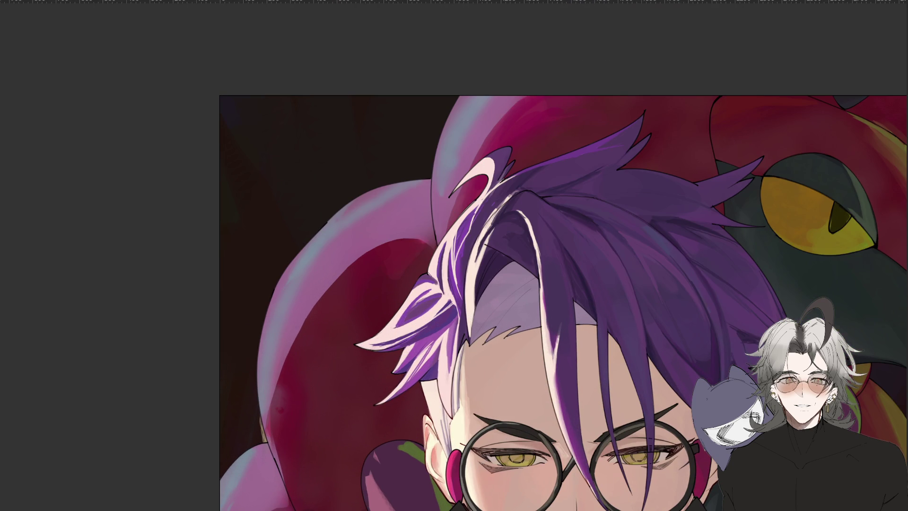
pyautogui.moveTo(63, 310); pyautogui.dragTo(247, 432)
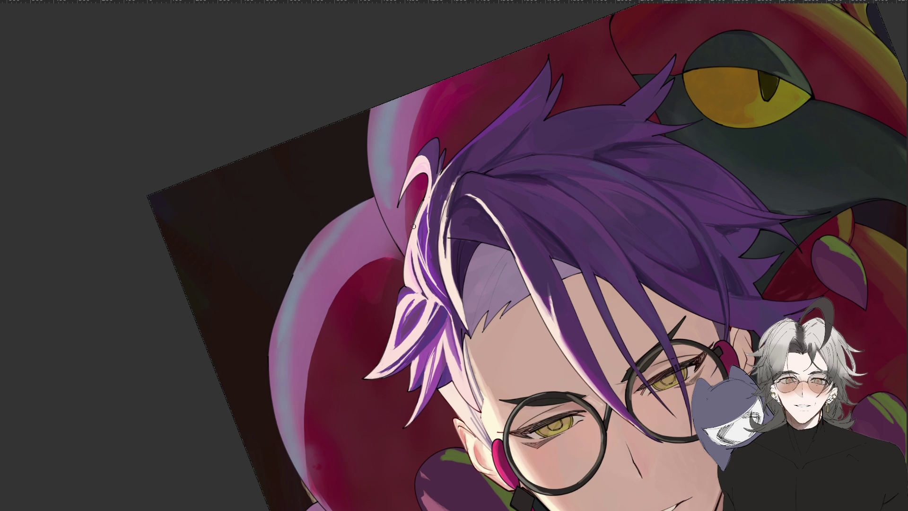
pyautogui.moveTo(417, 250); pyautogui.dragTo(449, 256)
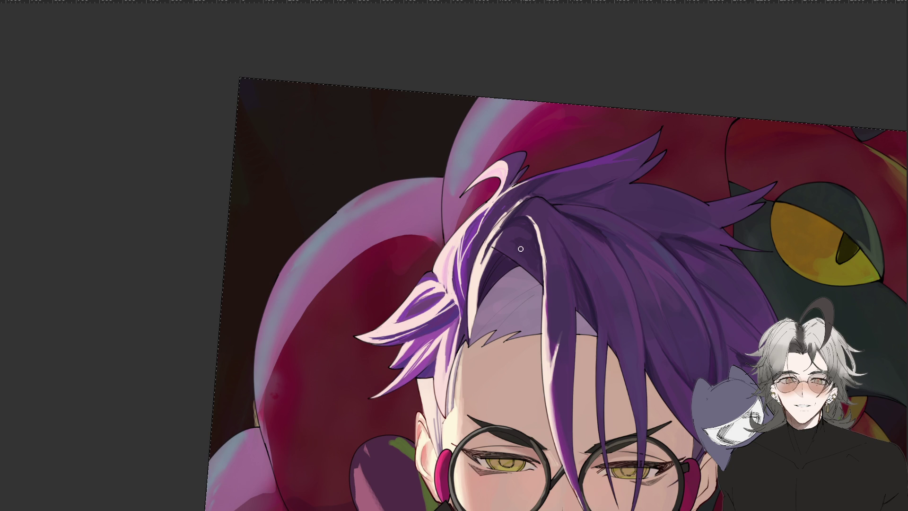
pyautogui.hotkey('ctrl', '+')
pyautogui.moveTo(455, 188); pyautogui.dragTo(441, 255)
pyautogui.moveTo(448, 217); pyautogui.dragTo(442, 220)
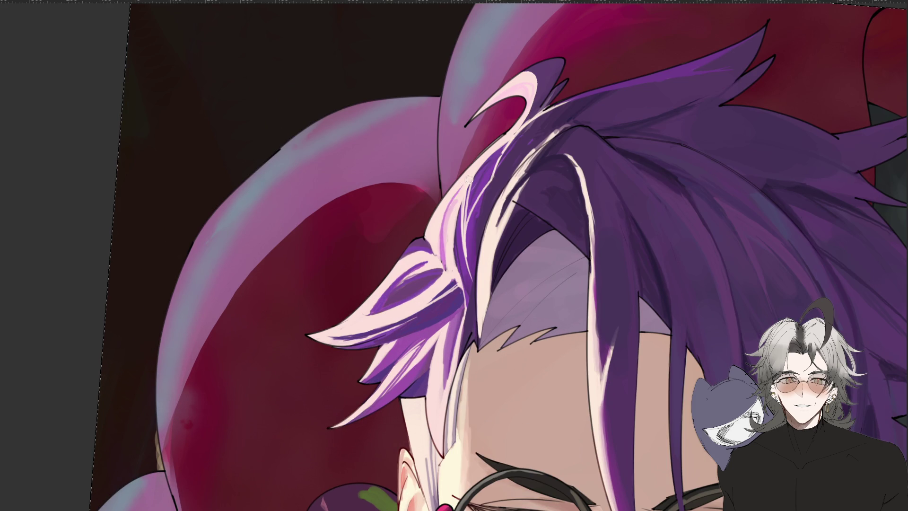
pyautogui.moveTo(456, 185)
pyautogui.mouseDown()
pyautogui.moveTo(443, 256)
pyautogui.moveTo(456, 224)
pyautogui.moveTo(447, 238)
pyautogui.mouseUp()
pyautogui.moveTo(444, 231); pyautogui.dragTo(446, 272)
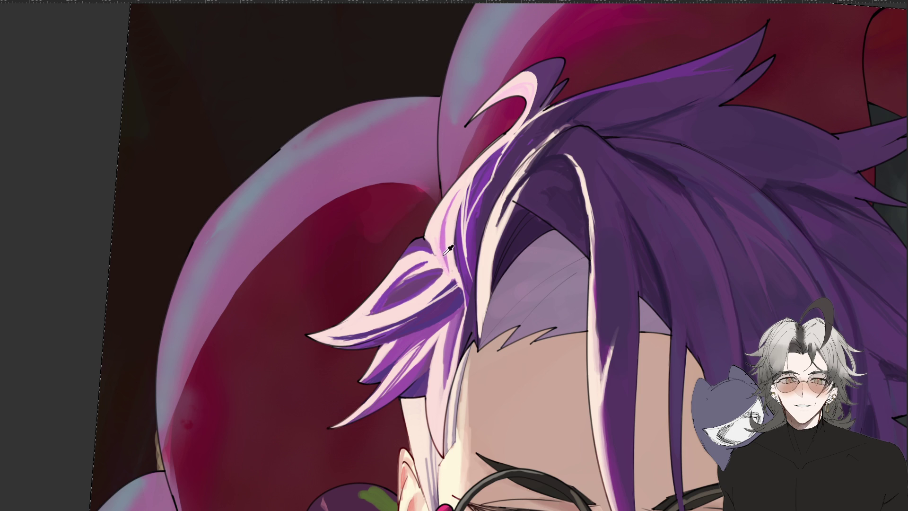
pyautogui.moveTo(437, 228); pyautogui.dragTo(438, 245)
# Mirror and rotate the view to review the hair lock, then reset it upright
pyautogui.press('m')
pyautogui.press('4')
pyautogui.press('4')
pyautogui.press('4')
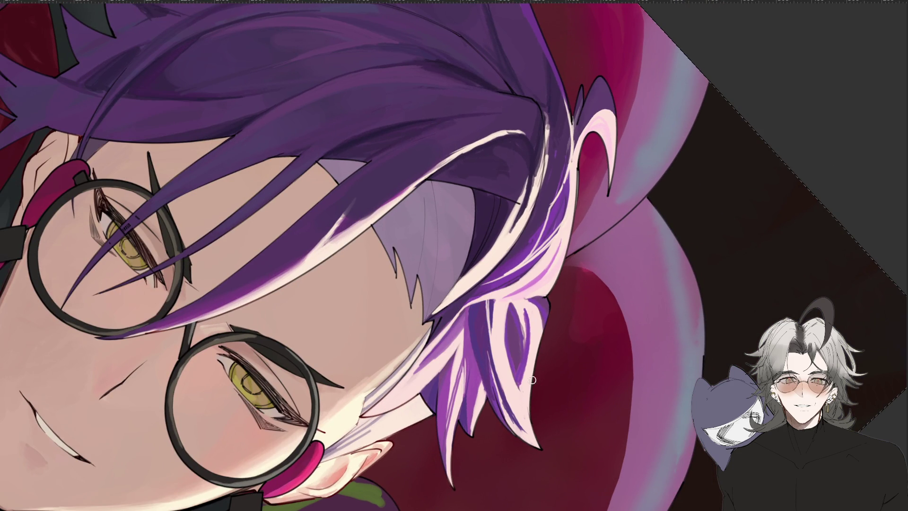
pyautogui.moveTo(516, 316); pyautogui.dragTo(507, 281)
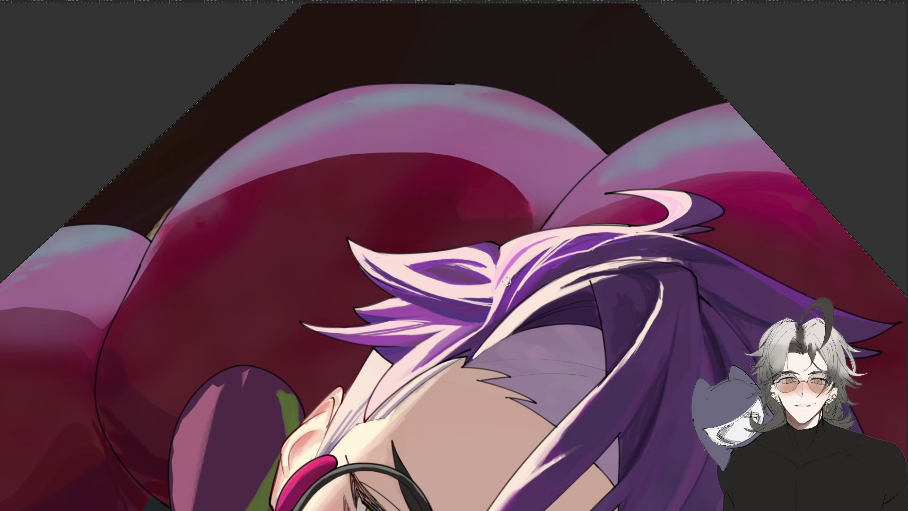
pyautogui.moveTo(589, 288)
pyautogui.mouseDown()
pyautogui.moveTo(553, 345)
pyautogui.moveTo(586, 239)
pyautogui.mouseUp()
pyautogui.scroll(3, 583, 207)
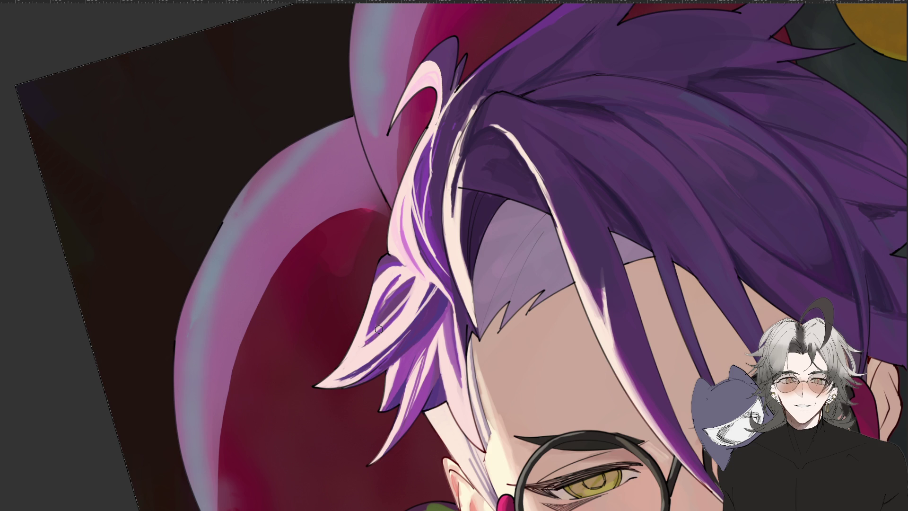
pyautogui.scroll(-5, 378, 329)
pyautogui.press('Escape')
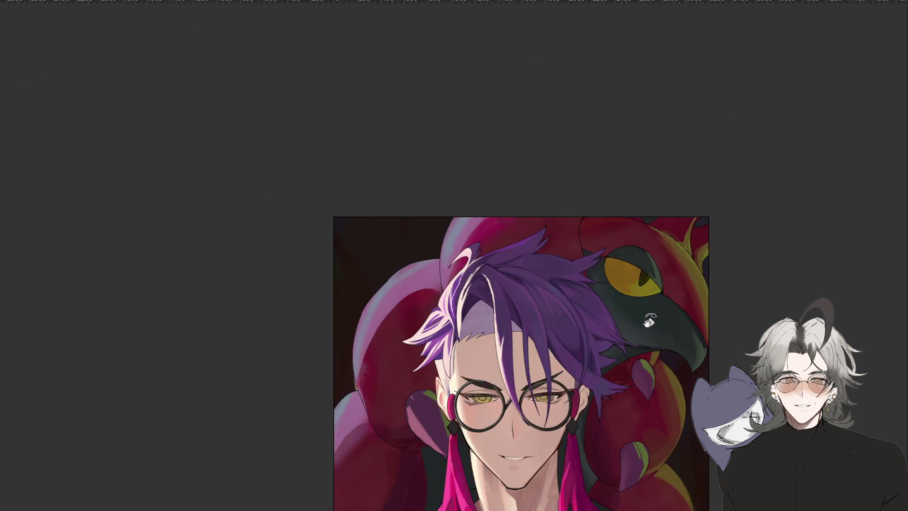
# Sample the hair's dark purple and darken the top of the strand beside the pink lock
pyautogui.hotkey('ctrl', '-')
pyautogui.hotkey('ctrl', '+')
pyautogui.hotkey('ctrl', '+')
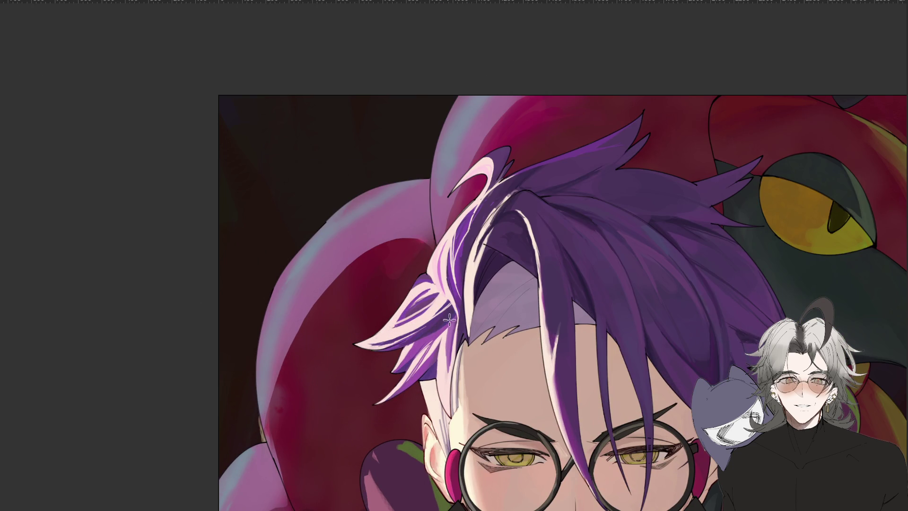
pyautogui.moveTo(491, 290); pyautogui.dragTo(493, 259)
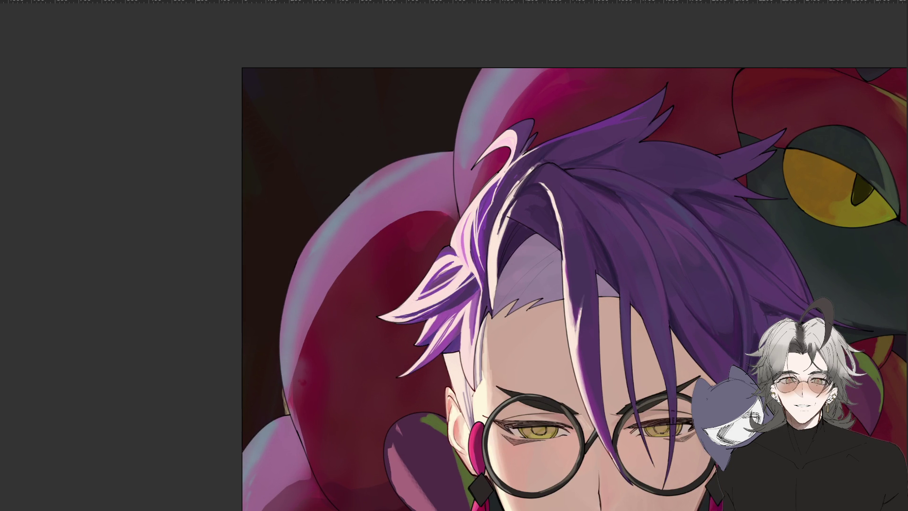
pyautogui.press('h')
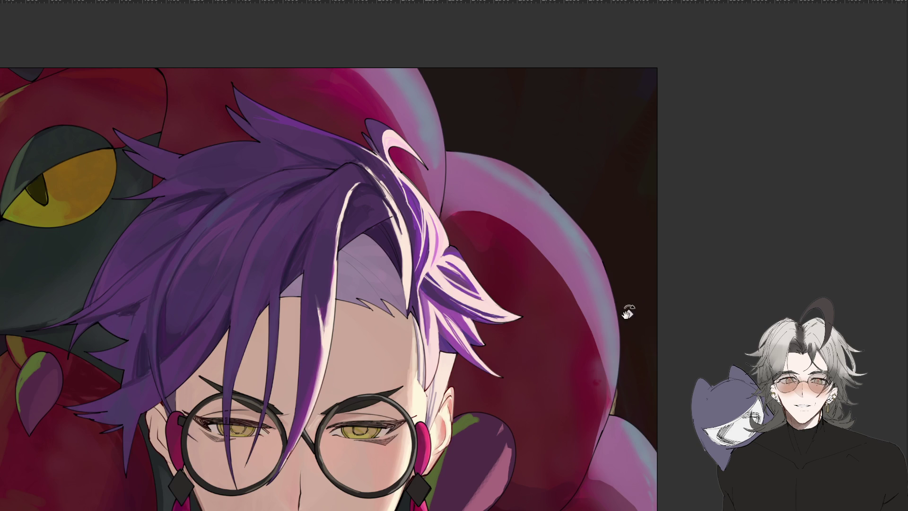
pyautogui.moveTo(634, 294); pyautogui.dragTo(534, 320)
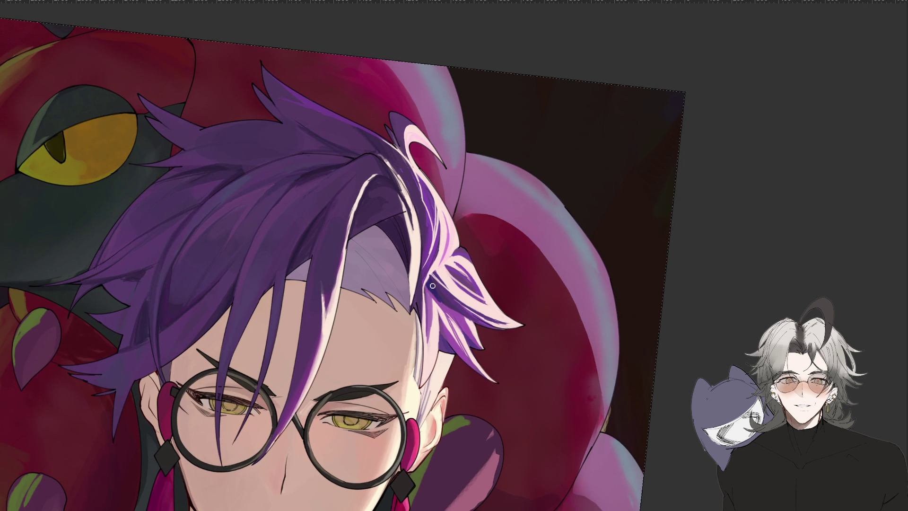
pyautogui.press('h')
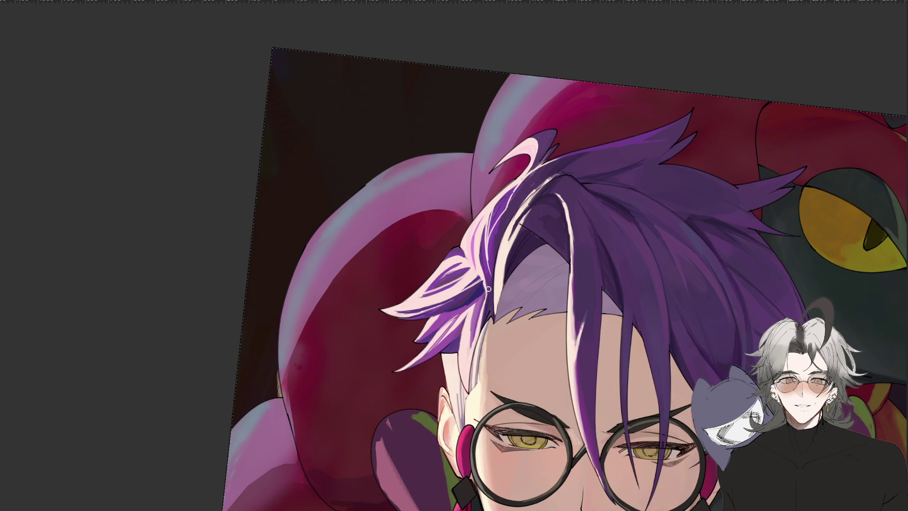
pyautogui.scroll(-2, 487, 308)
pyautogui.scroll(2, 482, 317)
pyautogui.moveTo(482, 317)
pyautogui.mouseDown()
pyautogui.moveTo(501, 284)
pyautogui.moveTo(488, 246)
pyautogui.mouseUp()
pyautogui.scroll(2, 488, 246)
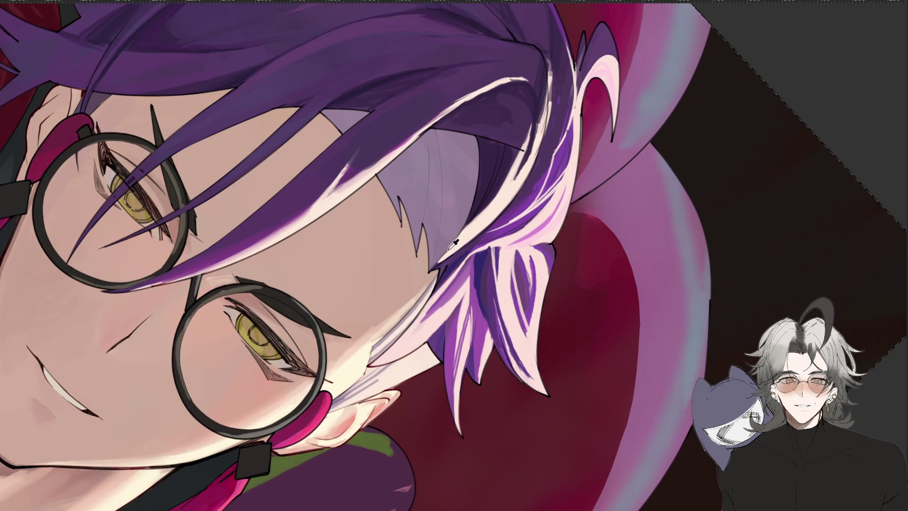
pyautogui.keyDown('alt'); pyautogui.click(475, 267); pyautogui.keyUp('alt')
pyautogui.moveTo(480, 315); pyautogui.dragTo(478, 278)
pyautogui.moveTo(482, 251); pyautogui.dragTo(483, 302)
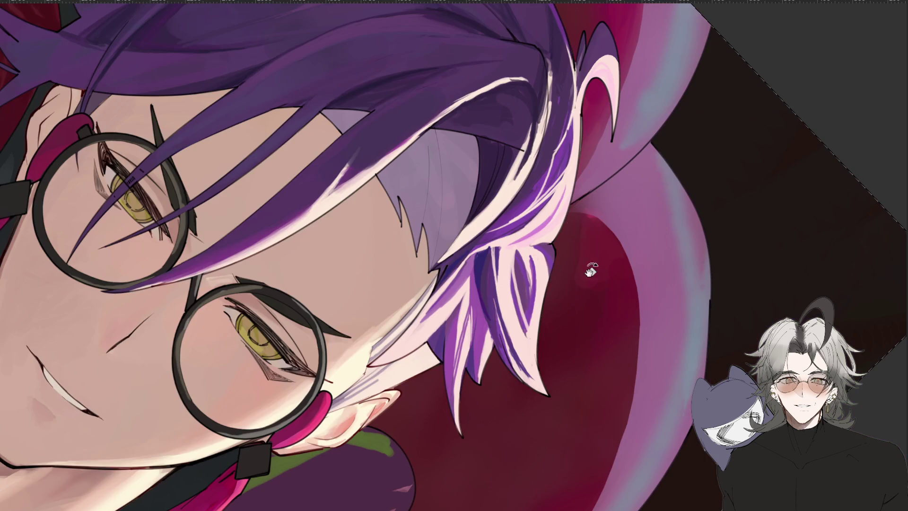
# Deepen the shading along the lower part of the purple hair strand
pyautogui.moveTo(588, 264)
pyautogui.mouseDown()
pyautogui.moveTo(501, 390)
pyautogui.moveTo(483, 378)
pyautogui.mouseUp()
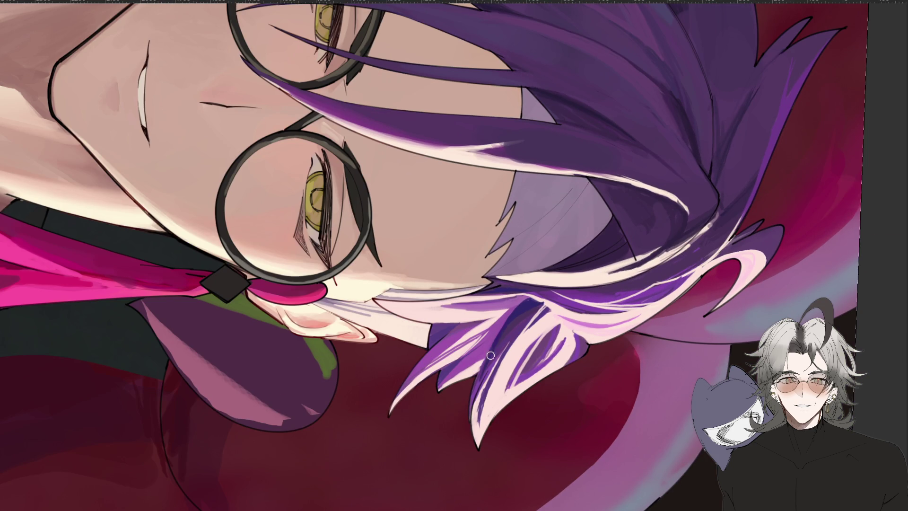
pyautogui.moveTo(494, 338); pyautogui.dragTo(471, 402)
pyautogui.moveTo(503, 353); pyautogui.dragTo(477, 445)
pyautogui.moveTo(496, 365); pyautogui.dragTo(482, 392)
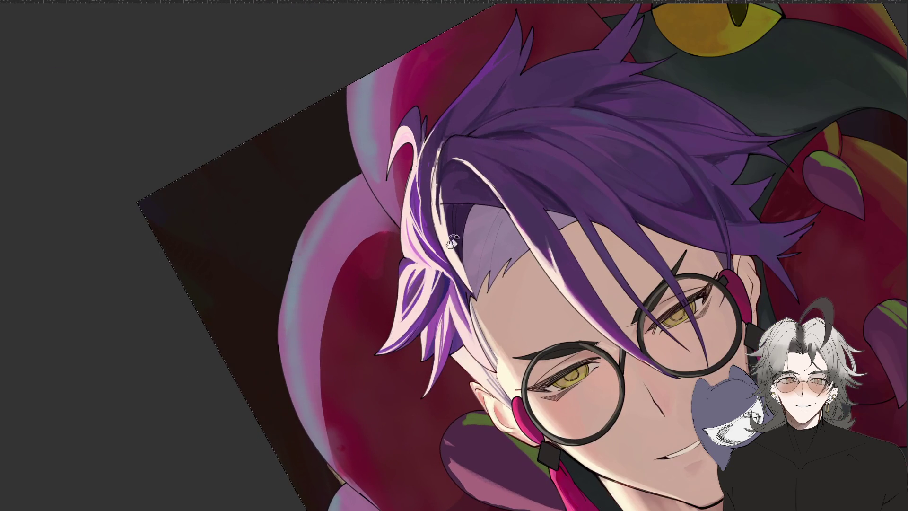
pyautogui.scroll(-2, 449, 279)
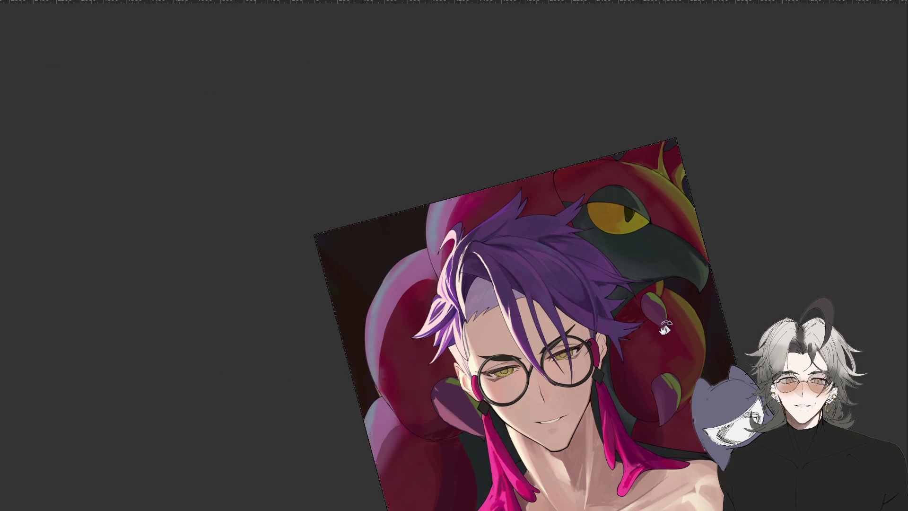
# Paint light highlight strokes along the pink-white hair strand
pyautogui.moveTo(675, 326)
pyautogui.mouseDown()
pyautogui.moveTo(667, 367)
pyautogui.moveTo(652, 365)
pyautogui.mouseUp()
pyautogui.scroll(-2, 680, 318)
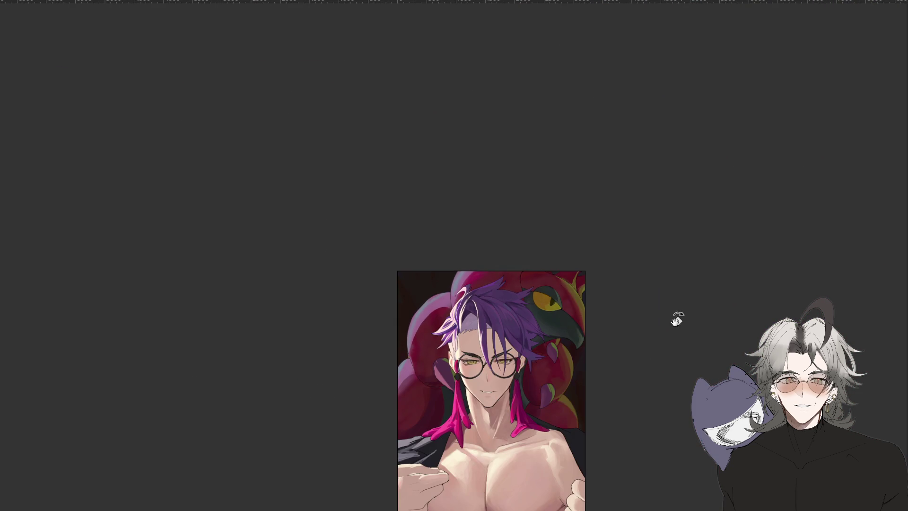
pyautogui.scroll(5, 484, 284)
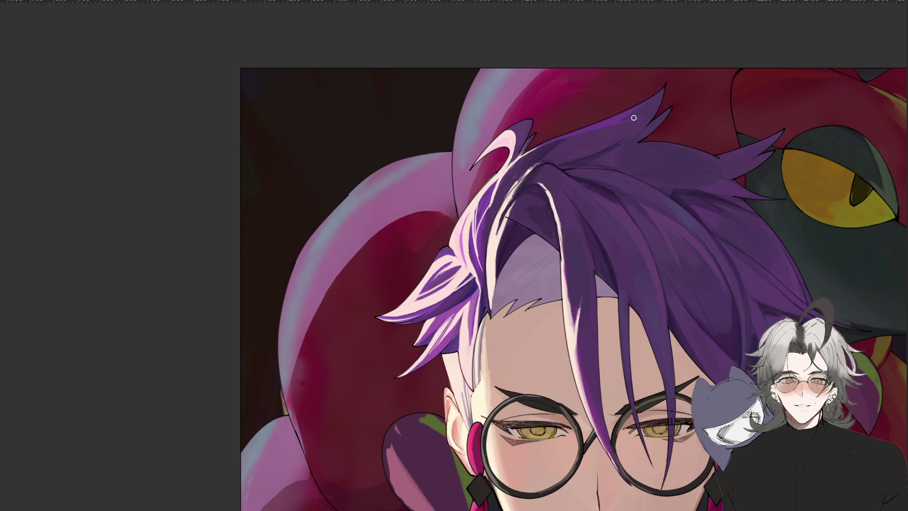
pyautogui.moveTo(503, 176); pyautogui.dragTo(473, 255)
pyautogui.moveTo(492, 203)
pyautogui.mouseDown()
pyautogui.moveTo(480, 222)
pyautogui.moveTo(482, 278)
pyautogui.mouseUp()
# Zoom out and mirror the canvas to compare the highlights, then restore it
pyautogui.scroll(-6, 482, 278)
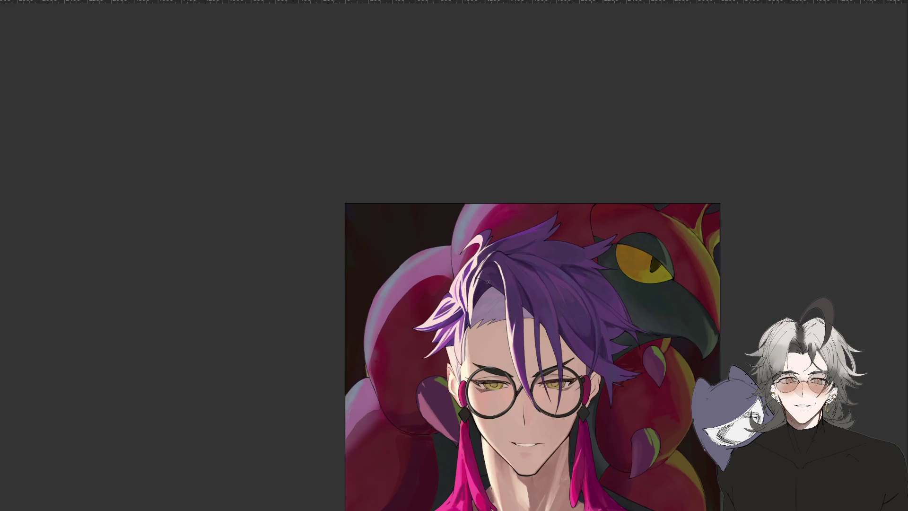
pyautogui.press('m')
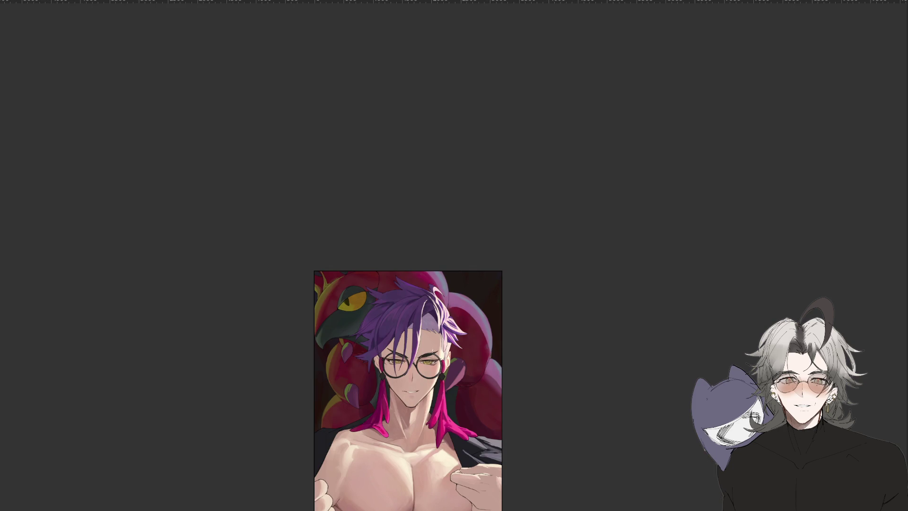
pyautogui.scroll(5, 450, 339)
pyautogui.press('m')
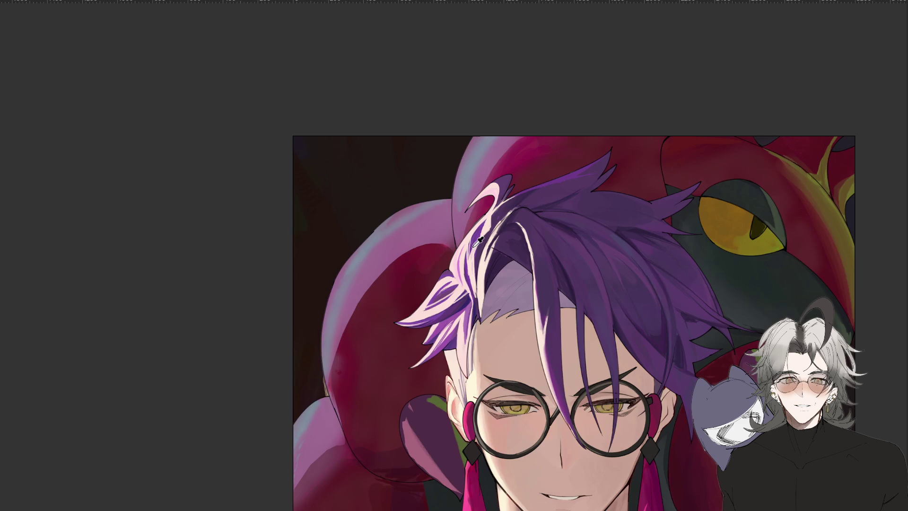
pyautogui.scroll(-4, 532, 131)
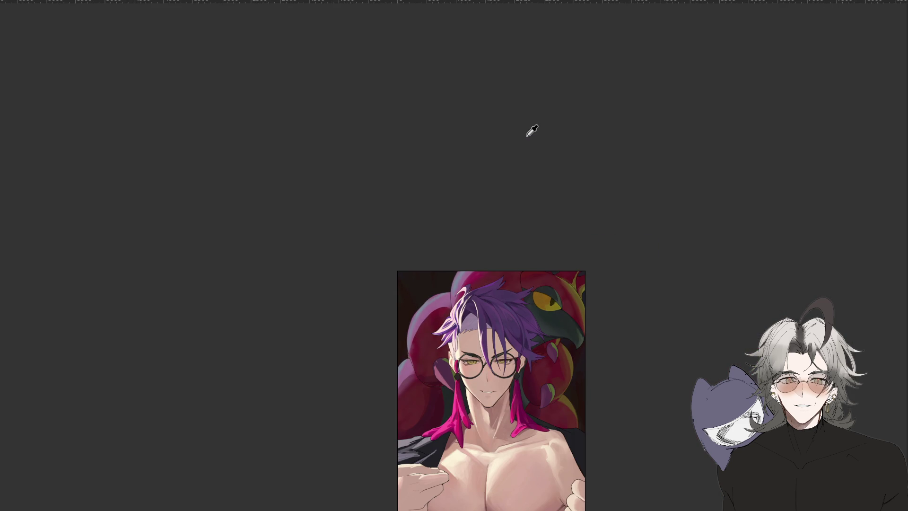
pyautogui.scroll(4, 532, 131)
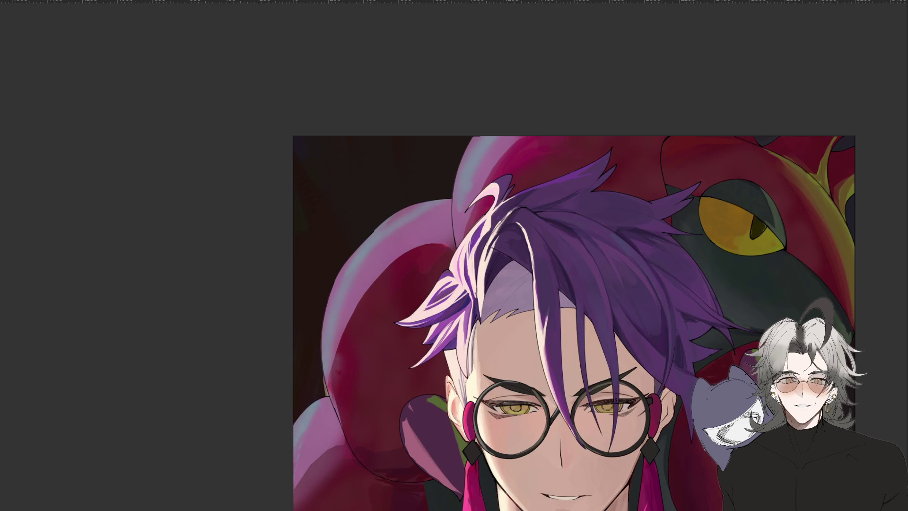
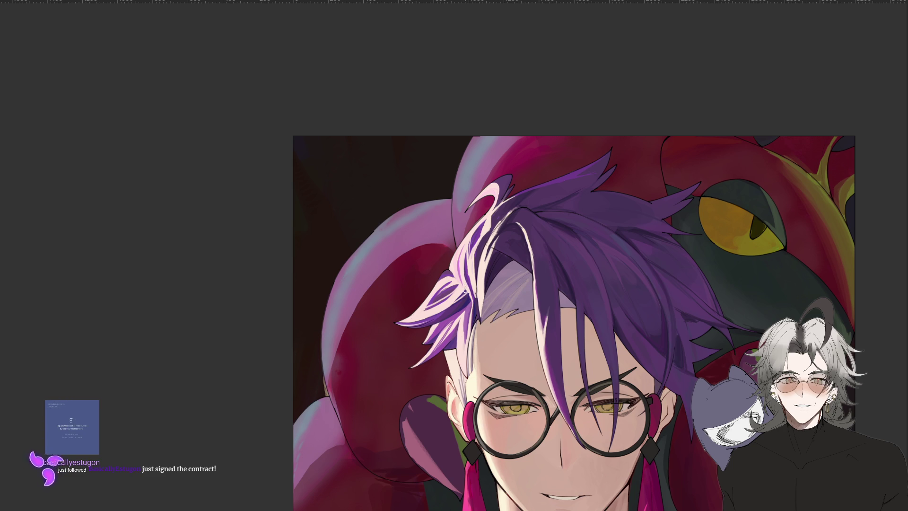
# Frame the face and hair, then paint a thin light stroke along the purple strand's left edge
pyautogui.scroll(2, 465, 298)
pyautogui.moveTo(525, 382); pyautogui.dragTo(486, 370)
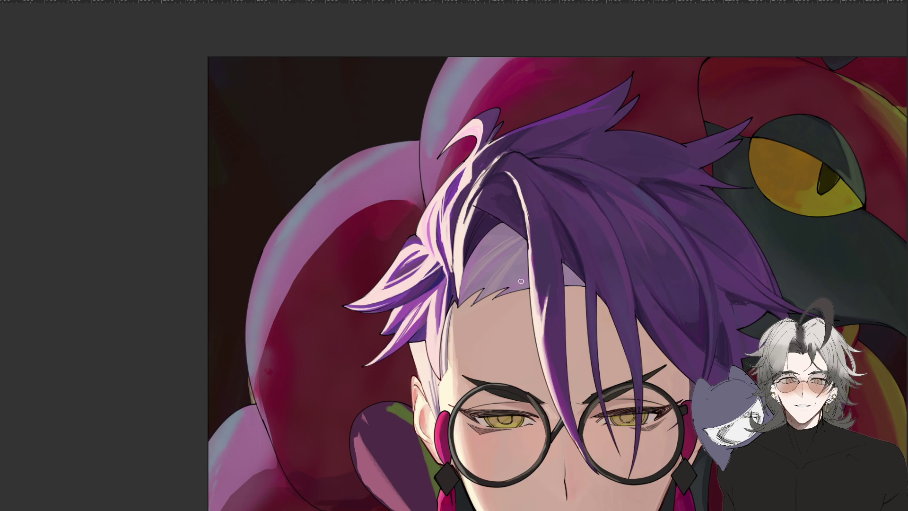
pyautogui.moveTo(529, 312); pyautogui.dragTo(589, 273)
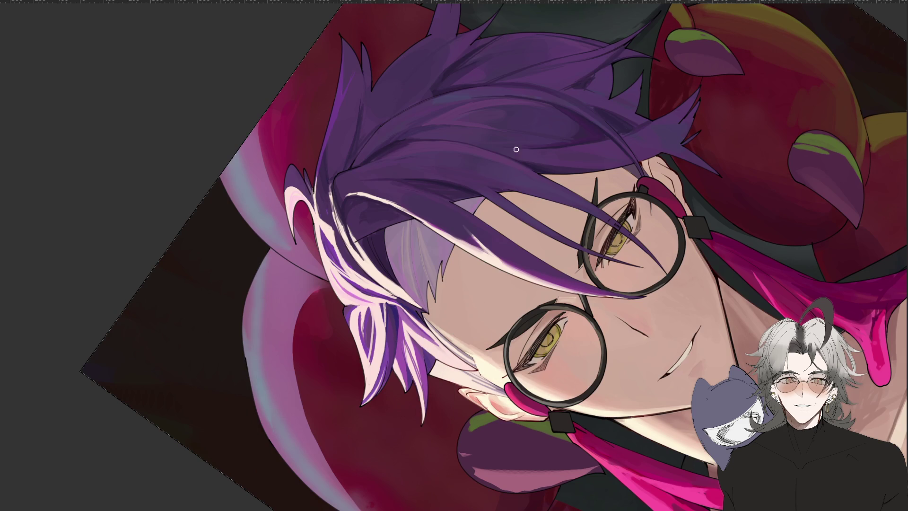
pyautogui.moveTo(194, 482)
pyautogui.mouseDown()
pyautogui.moveTo(208, 482)
pyautogui.moveTo(211, 363)
pyautogui.mouseUp()
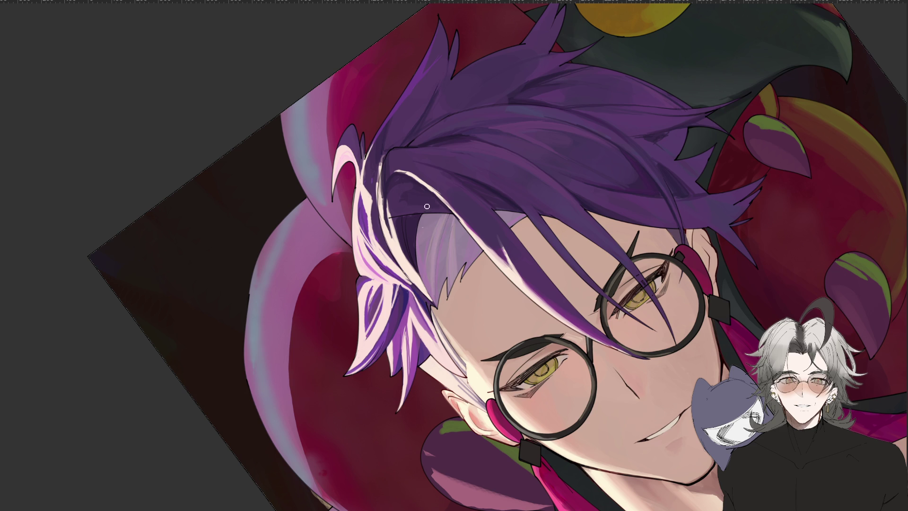
pyautogui.hotkey('ctrl', '-')
pyautogui.hotkey('ctrl', '+')
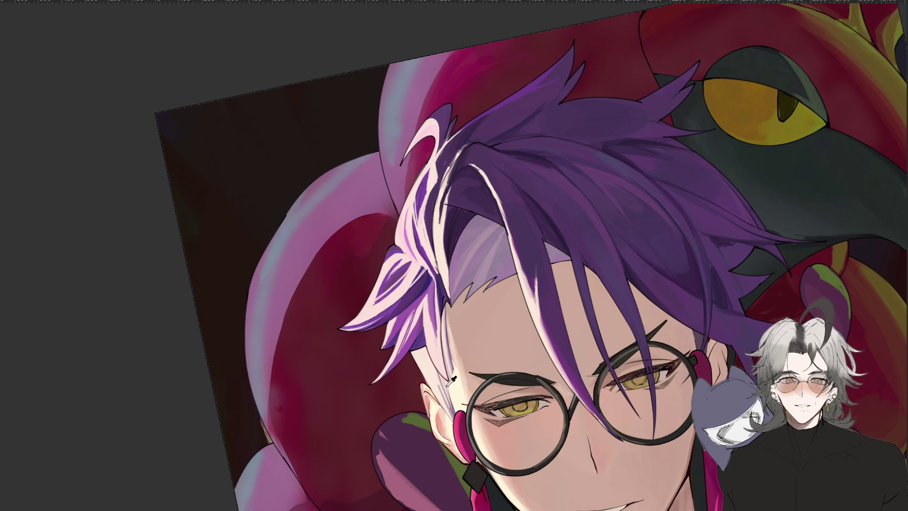
pyautogui.moveTo(541, 229)
pyautogui.mouseDown()
pyautogui.moveTo(623, 264)
pyautogui.moveTo(638, 314)
pyautogui.moveTo(630, 256)
pyautogui.mouseUp()
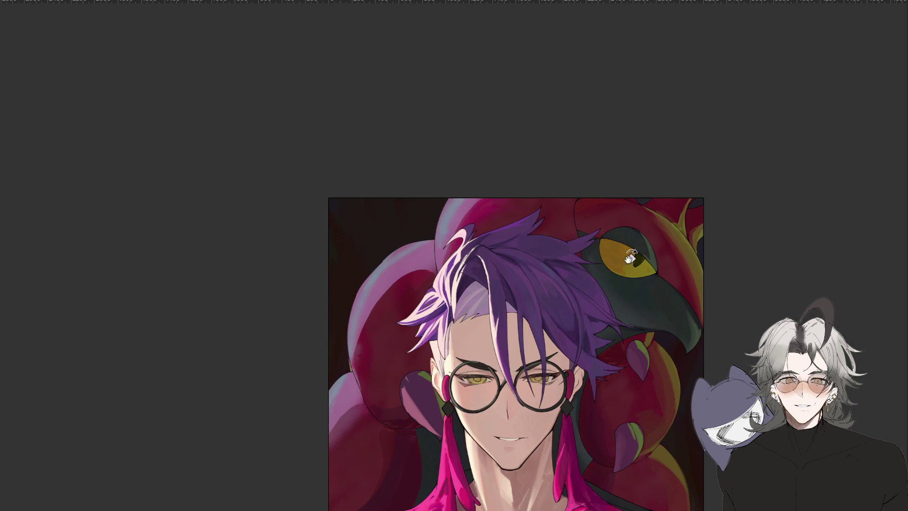
pyautogui.moveTo(620, 320); pyautogui.dragTo(631, 267)
pyautogui.moveTo(632, 232); pyautogui.dragTo(627, 234)
pyautogui.scroll(5, 450, 343)
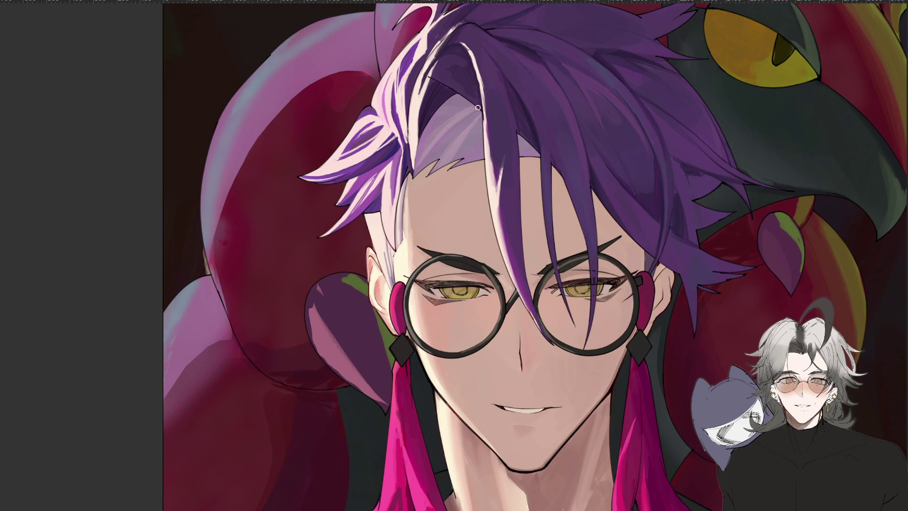
pyautogui.moveTo(495, 185)
pyautogui.mouseDown()
pyautogui.moveTo(485, 112)
pyautogui.moveTo(500, 182)
pyautogui.mouseUp()
# Rotate and mirror the canvas view to check the new hair highlight
pyautogui.scroll(-4, 500, 182)
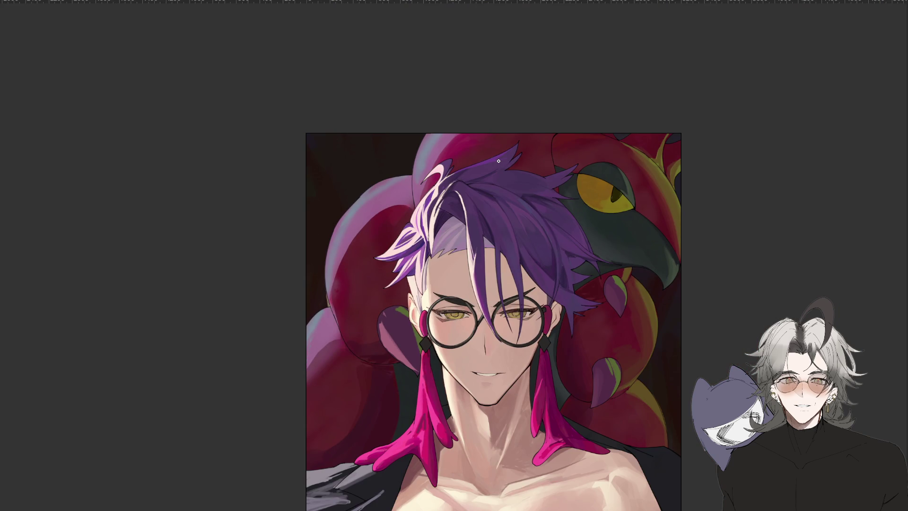
pyautogui.scroll(3, 499, 161)
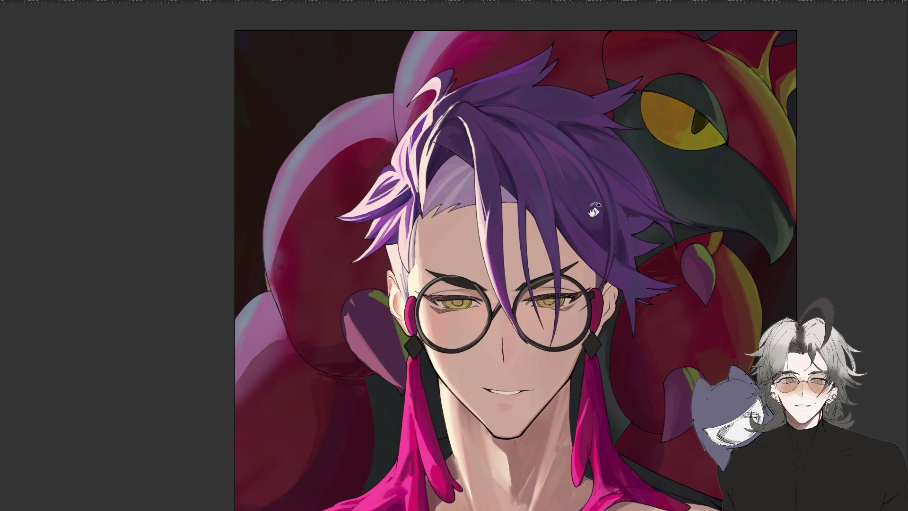
pyautogui.moveTo(583, 197); pyautogui.dragTo(554, 285)
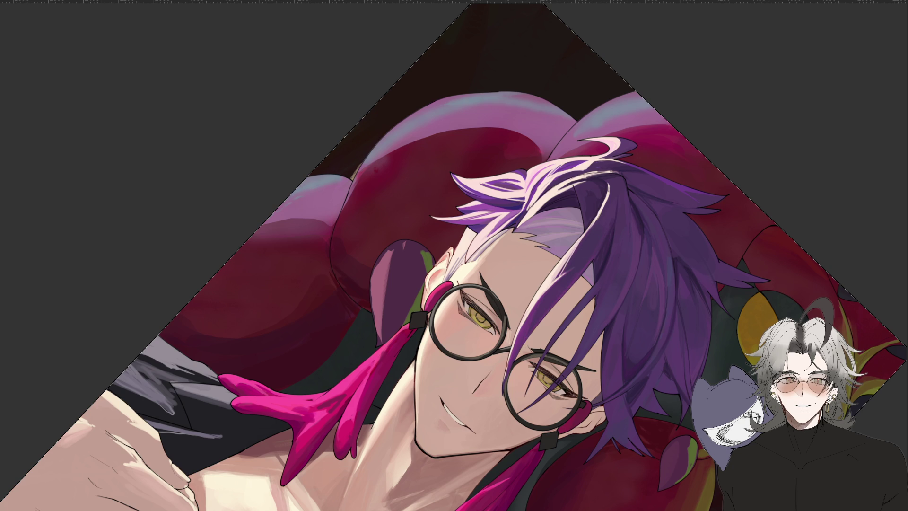
pyautogui.press('h')
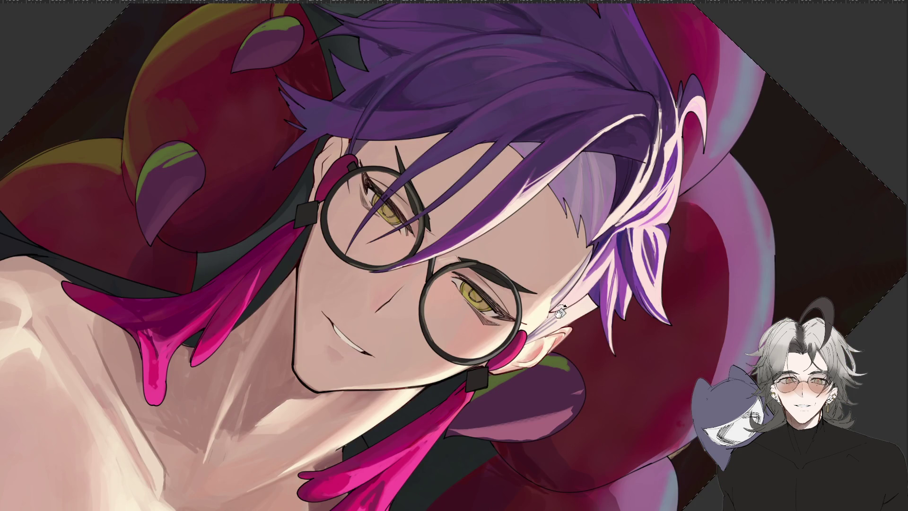
pyautogui.moveTo(278, 439)
pyautogui.mouseDown()
pyautogui.moveTo(359, 477)
pyautogui.moveTo(445, 492)
pyautogui.moveTo(525, 466)
pyautogui.moveTo(605, 397)
pyautogui.moveTo(627, 341)
pyautogui.moveTo(611, 251)
pyautogui.moveTo(588, 203)
pyautogui.moveTo(614, 284)
pyautogui.moveTo(628, 284)
pyautogui.mouseUp()
pyautogui.moveTo(423, 483); pyautogui.dragTo(443, 371)
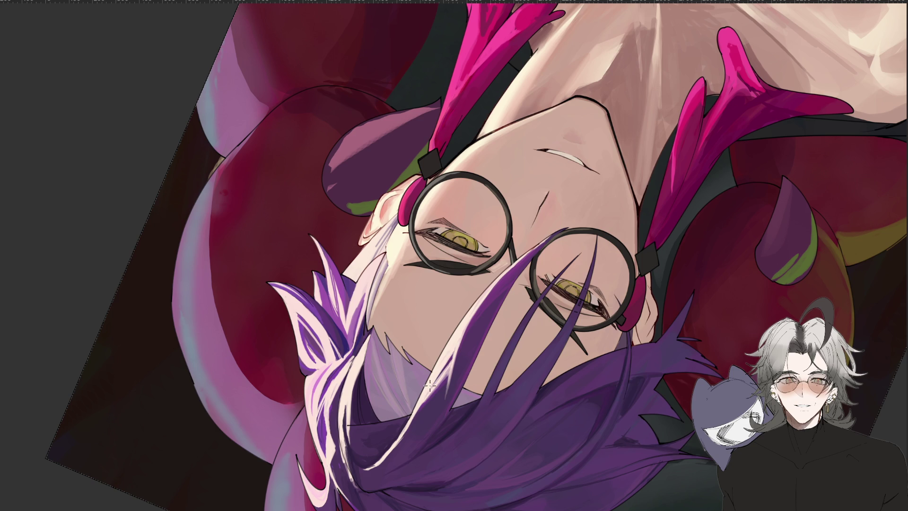
pyautogui.scroll(-3, 431, 375)
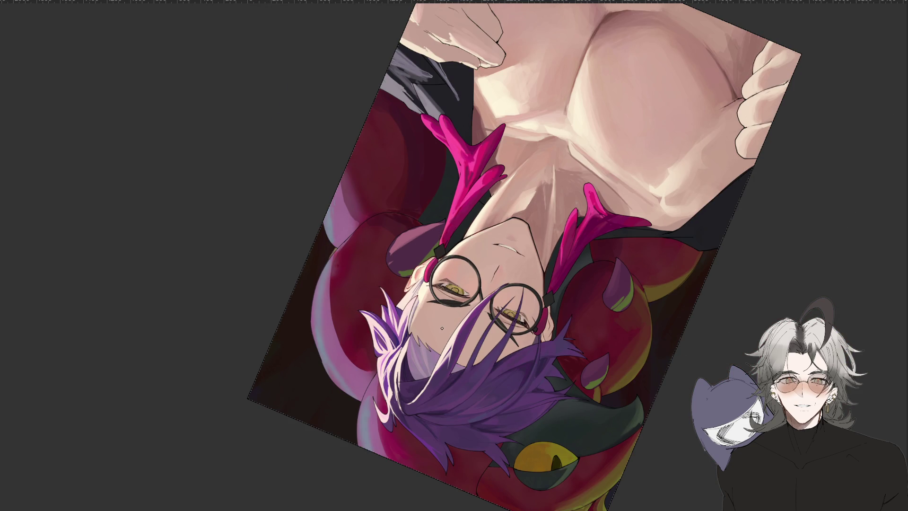
pyautogui.scroll(2, 441, 328)
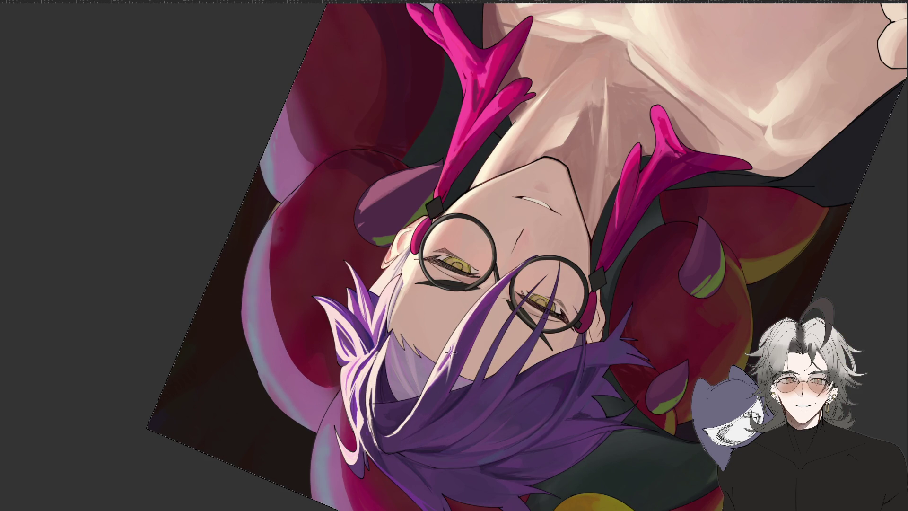
pyautogui.moveTo(428, 412); pyautogui.dragTo(429, 355)
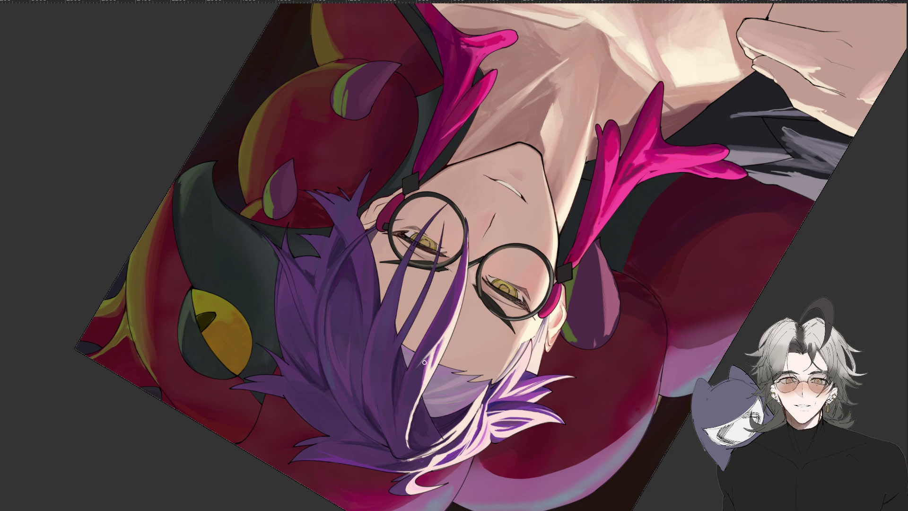
pyautogui.moveTo(414, 399)
pyautogui.mouseDown()
pyautogui.moveTo(331, 406)
pyautogui.moveTo(213, 378)
pyautogui.moveTo(114, 306)
pyautogui.moveTo(151, 433)
pyautogui.mouseUp()
pyautogui.press('Escape')
pyautogui.scroll(3, 473, 307)
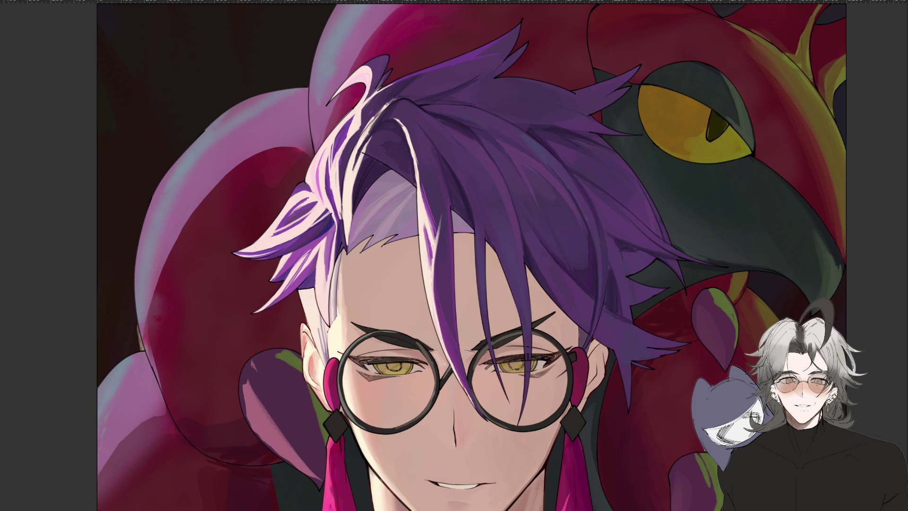
# Lightly repaint the strand toward the glasses and the pink-purple strand near the forehead
pyautogui.moveTo(433, 289); pyautogui.dragTo(453, 365)
pyautogui.scroll(-4, 453, 364)
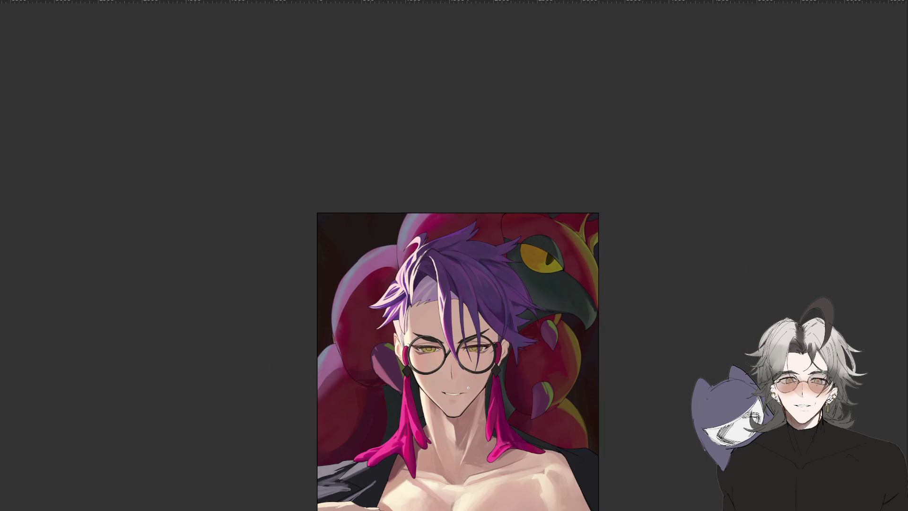
pyautogui.scroll(3, 449, 339)
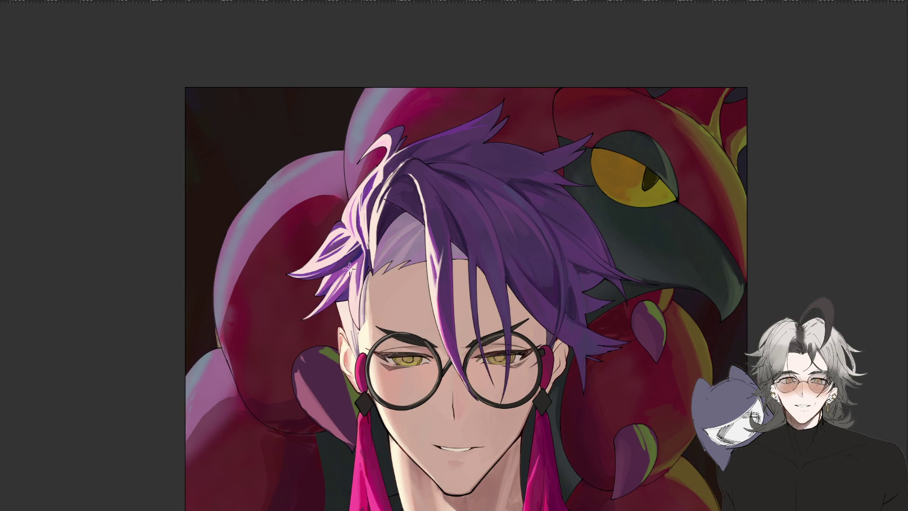
pyautogui.scroll(-2, 330, 275)
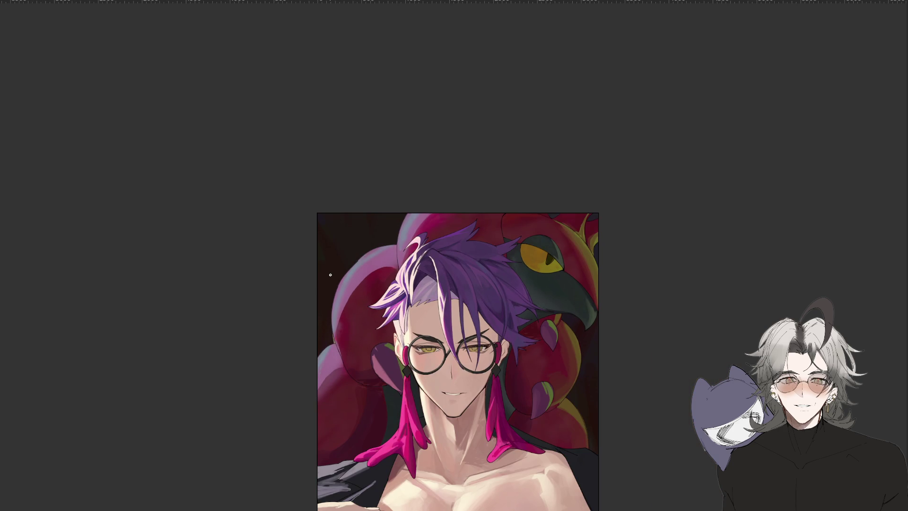
pyautogui.scroll(2, 330, 274)
pyautogui.moveTo(248, 439)
pyautogui.mouseDown()
pyautogui.moveTo(314, 456)
pyautogui.moveTo(408, 203)
pyautogui.mouseUp()
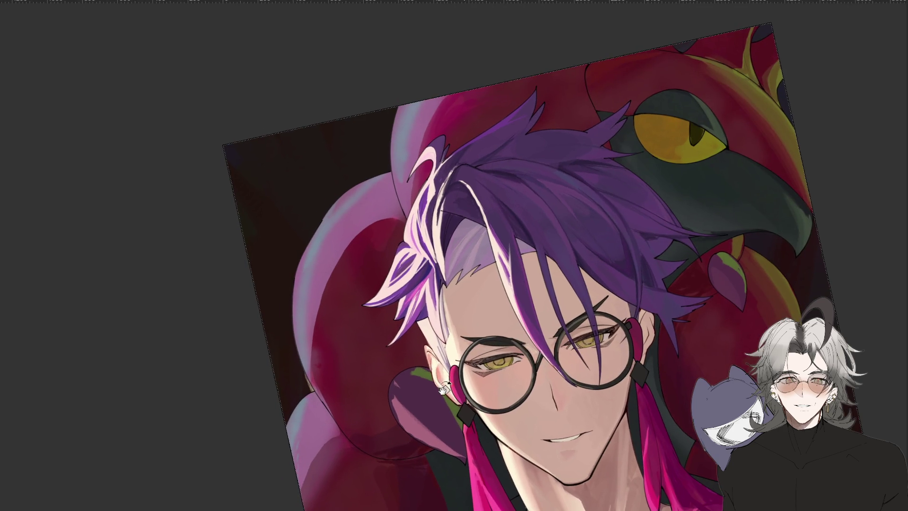
pyautogui.scroll(1, 415, 219)
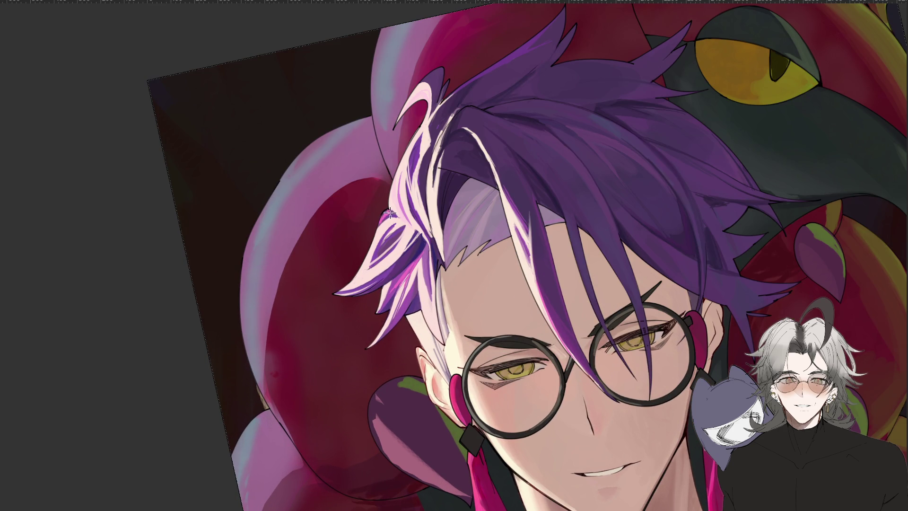
pyautogui.moveTo(392, 227)
pyautogui.mouseDown()
pyautogui.moveTo(375, 260)
pyautogui.moveTo(414, 222)
pyautogui.mouseUp()
# In a mirrored, rotated view, paint pale lilac strokes down the lilac hair strand
pyautogui.press('m')
pyautogui.moveTo(442, 202); pyautogui.dragTo(535, 299)
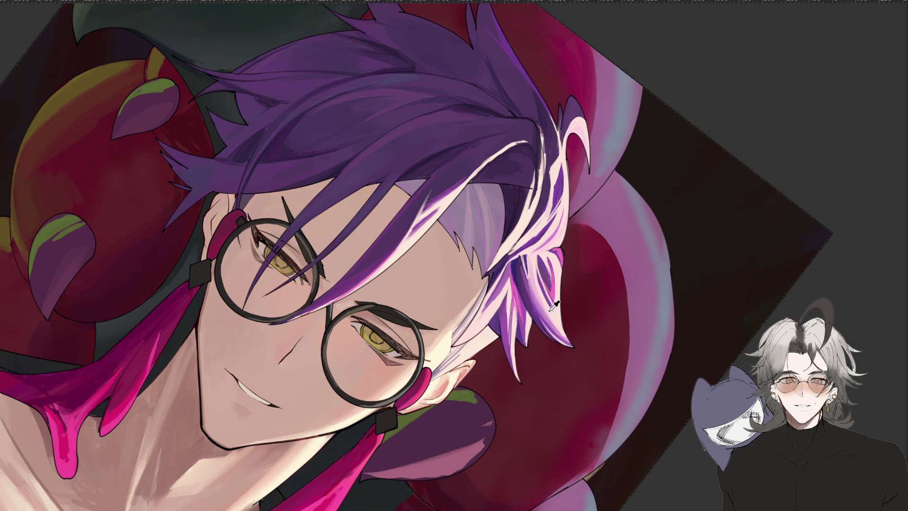
pyautogui.moveTo(512, 305); pyautogui.dragTo(509, 371)
pyautogui.moveTo(508, 321); pyautogui.dragTo(507, 359)
pyautogui.moveTo(509, 299)
pyautogui.mouseDown()
pyautogui.moveTo(507, 369)
pyautogui.moveTo(525, 346)
pyautogui.mouseUp()
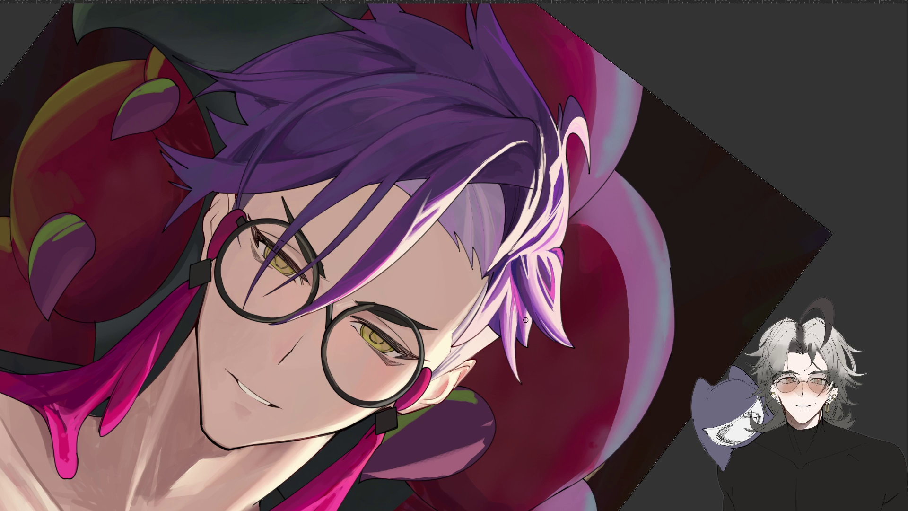
# Zoom out, reset rotation and mirror the view so the serpent sits left
pyautogui.hotkey('ctrl', '-')
pyautogui.hotkey('ctrl', '-')
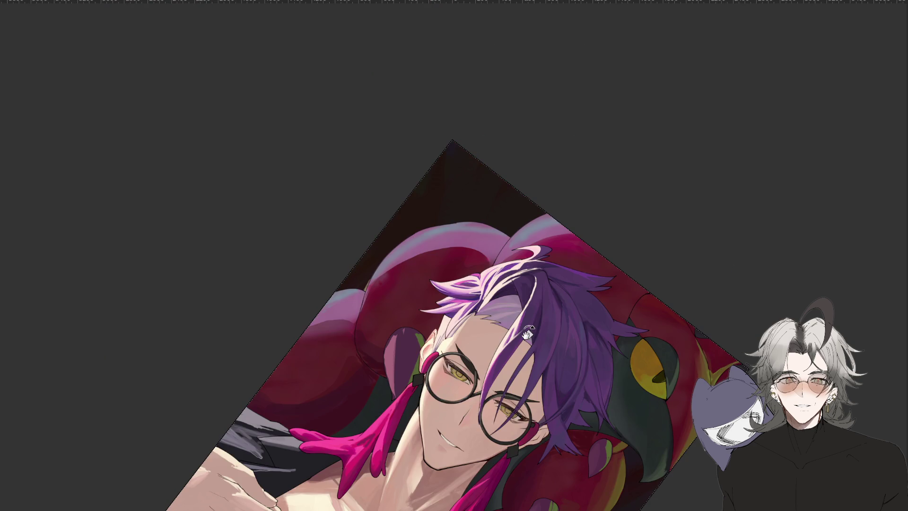
pyautogui.press('Escape')
pyautogui.hotkey('ctrl', '-')
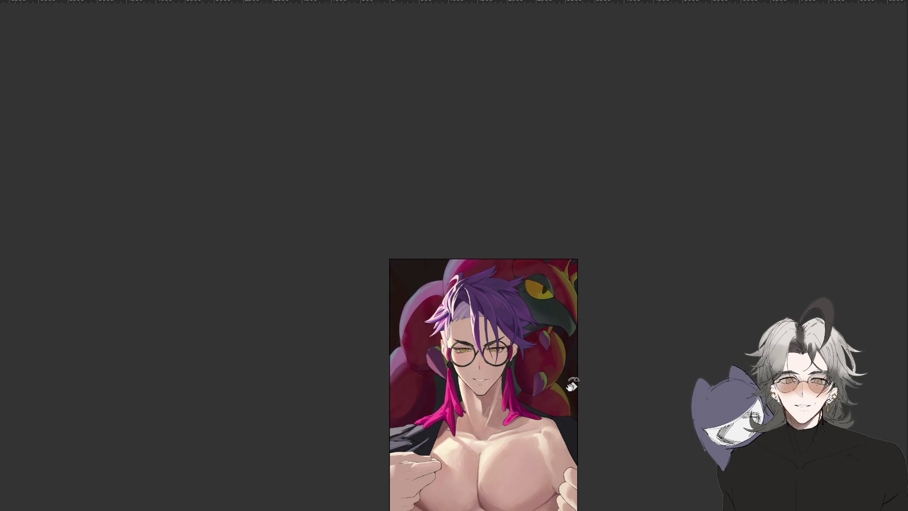
pyautogui.press('h')
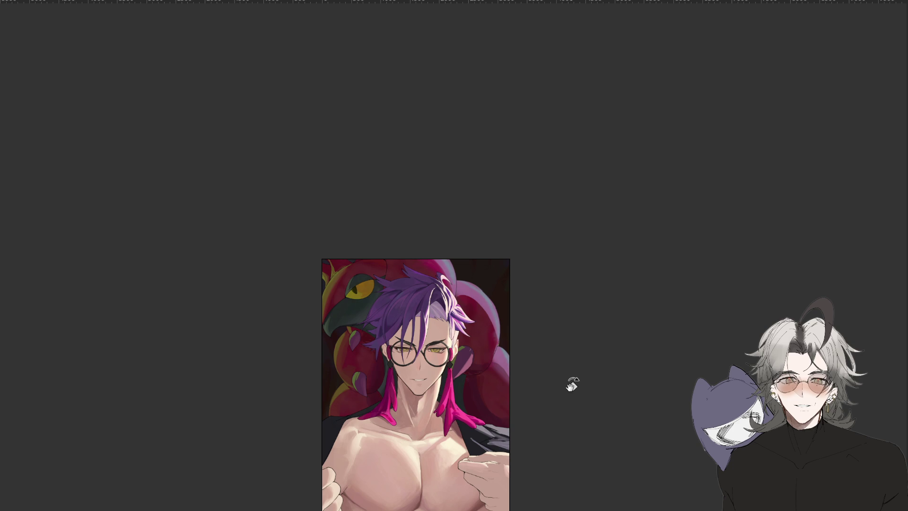
# Brush lighter pink streaks over the hair tips in two passes, flipping the view between them
pyautogui.scroll(3, 444, 293)
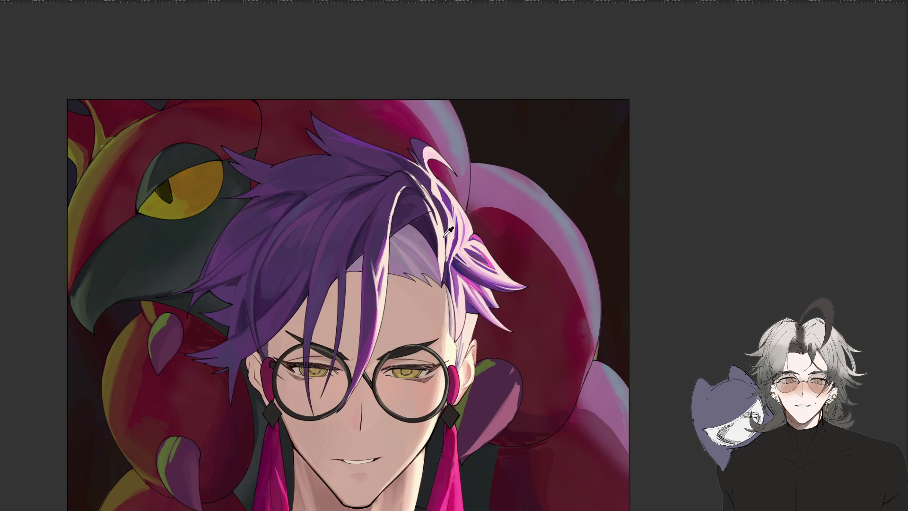
pyautogui.hotkey('ctrl', '-')
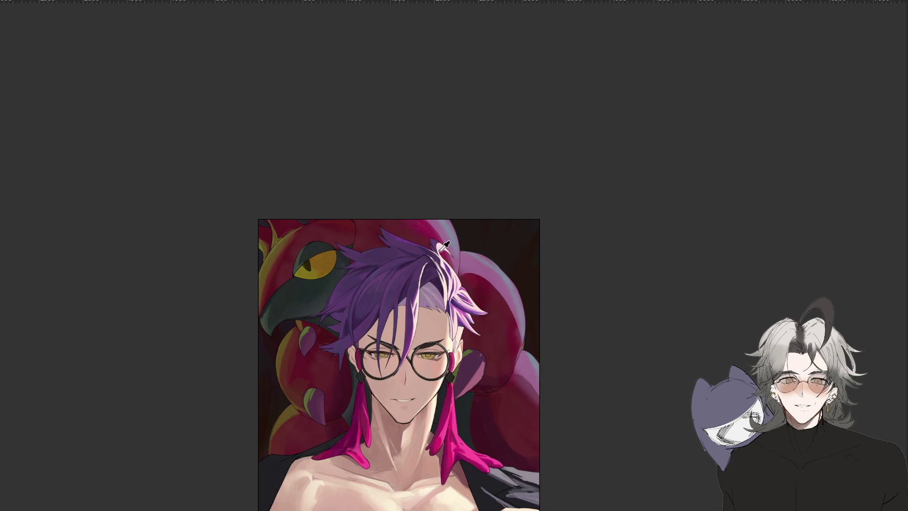
pyautogui.hotkey('ctrl', '+')
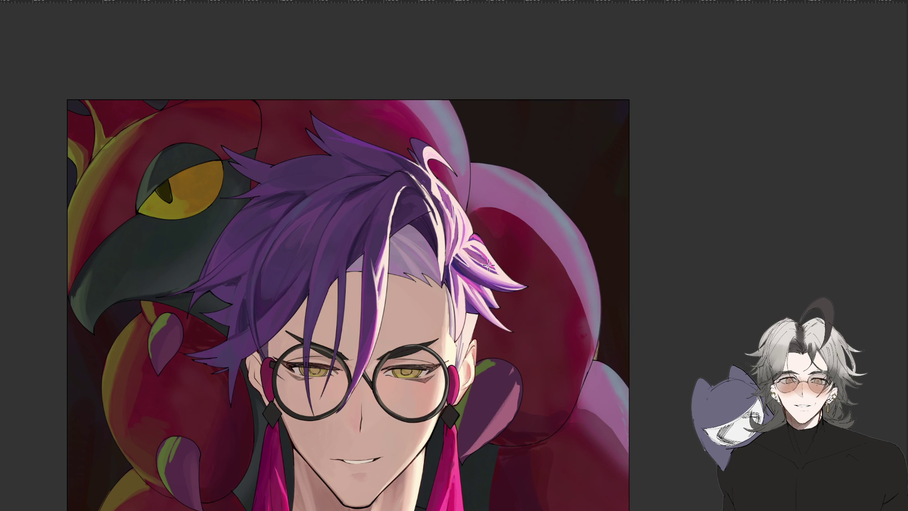
pyautogui.moveTo(470, 239)
pyautogui.mouseDown()
pyautogui.moveTo(496, 266)
pyautogui.moveTo(492, 261)
pyautogui.mouseUp()
pyautogui.press('h')
pyautogui.moveTo(473, 331)
pyautogui.mouseDown()
pyautogui.moveTo(426, 312)
pyautogui.moveTo(373, 307)
pyautogui.mouseUp()
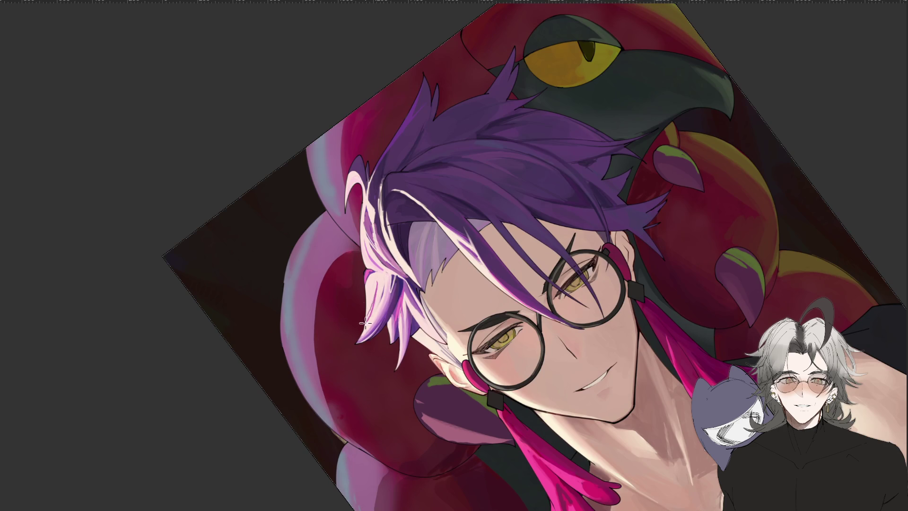
pyautogui.moveTo(374, 289)
pyautogui.mouseDown()
pyautogui.moveTo(364, 321)
pyautogui.moveTo(369, 303)
pyautogui.moveTo(367, 313)
pyautogui.mouseUp()
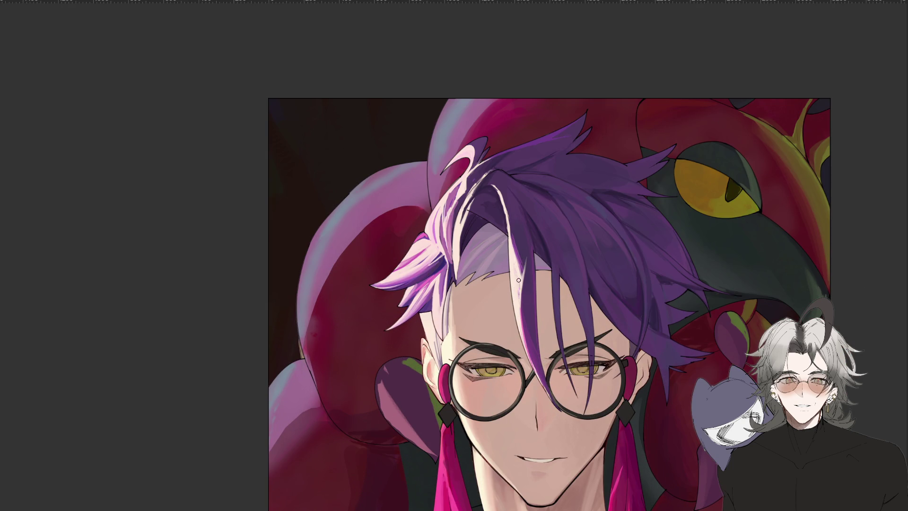
pyautogui.scroll(5, 480, 310)
pyautogui.moveTo(515, 192)
pyautogui.mouseDown()
pyautogui.moveTo(615, 226)
pyautogui.moveTo(680, 322)
pyautogui.mouseUp()
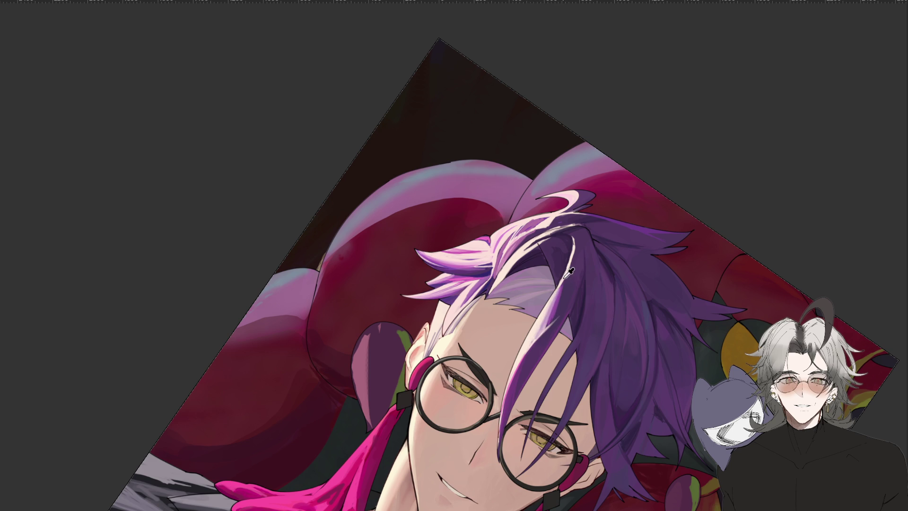
# Rotate, mirror and straighten the canvas view to review the portrait
pyautogui.moveTo(553, 294)
pyautogui.mouseDown()
pyautogui.moveTo(589, 370)
pyautogui.moveTo(519, 383)
pyautogui.mouseUp()
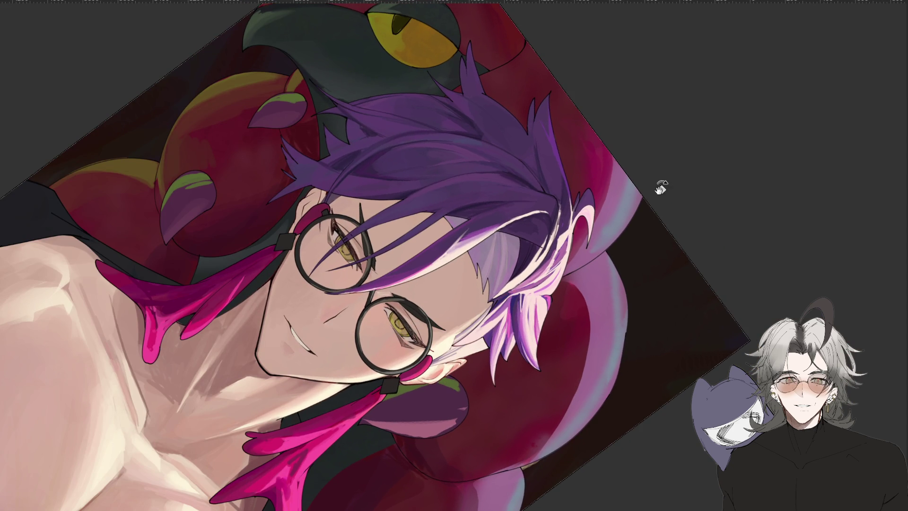
pyautogui.moveTo(704, 203)
pyautogui.mouseDown()
pyautogui.moveTo(715, 237)
pyautogui.moveTo(700, 269)
pyautogui.moveTo(652, 316)
pyautogui.moveTo(632, 290)
pyautogui.mouseUp()
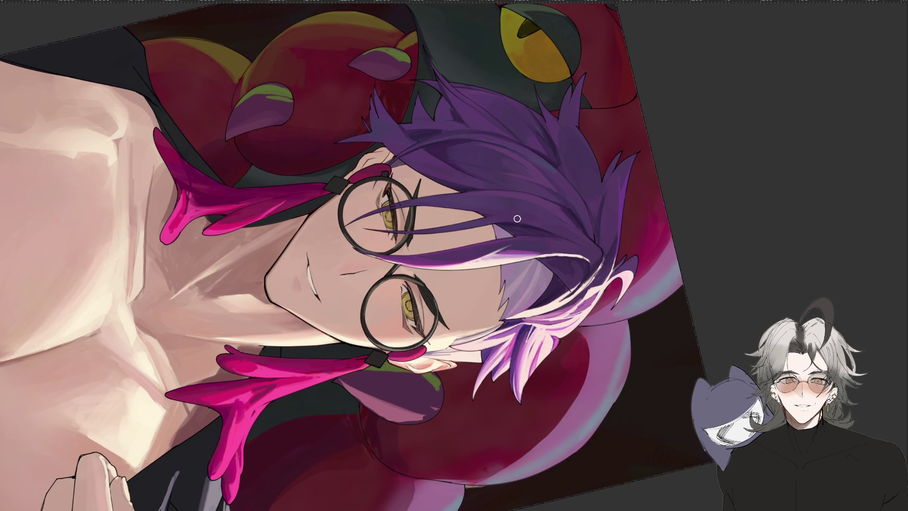
pyautogui.moveTo(656, 154)
pyautogui.mouseDown()
pyautogui.moveTo(325, 455)
pyautogui.moveTo(409, 357)
pyautogui.moveTo(566, 213)
pyautogui.mouseUp()
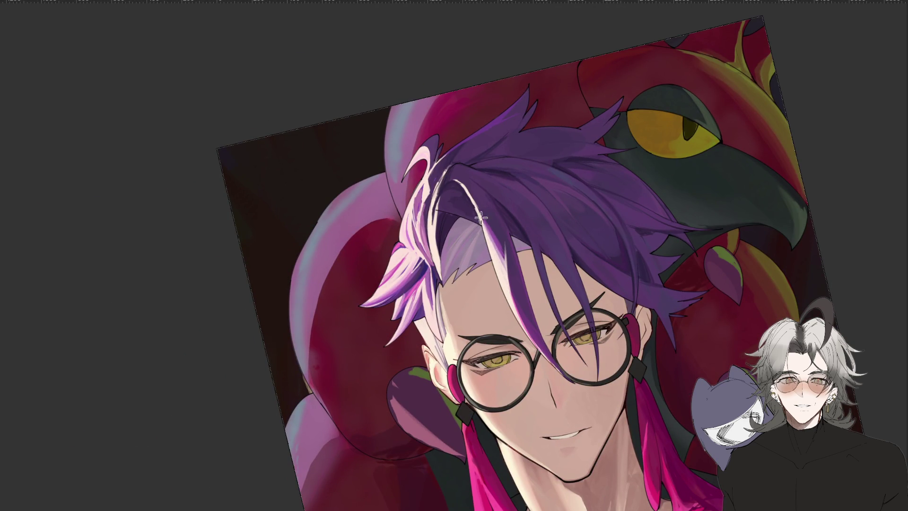
pyautogui.press('h')
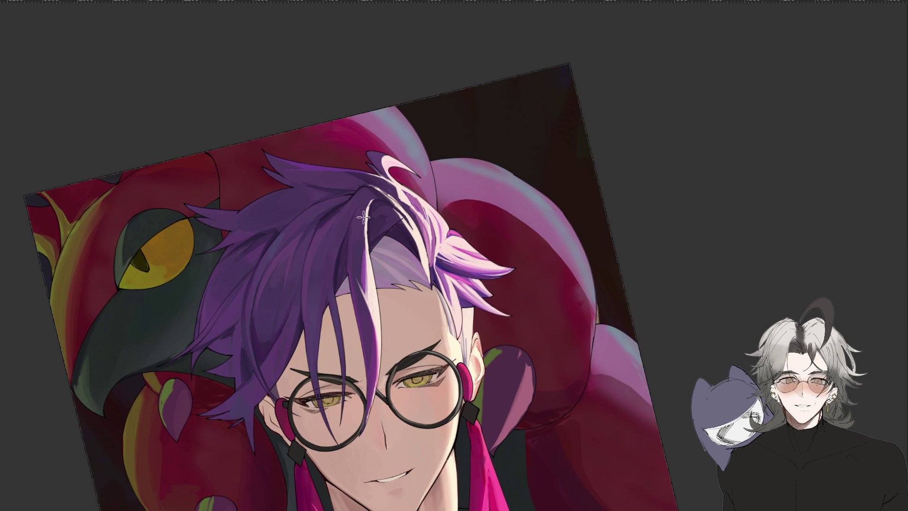
pyautogui.press('m')
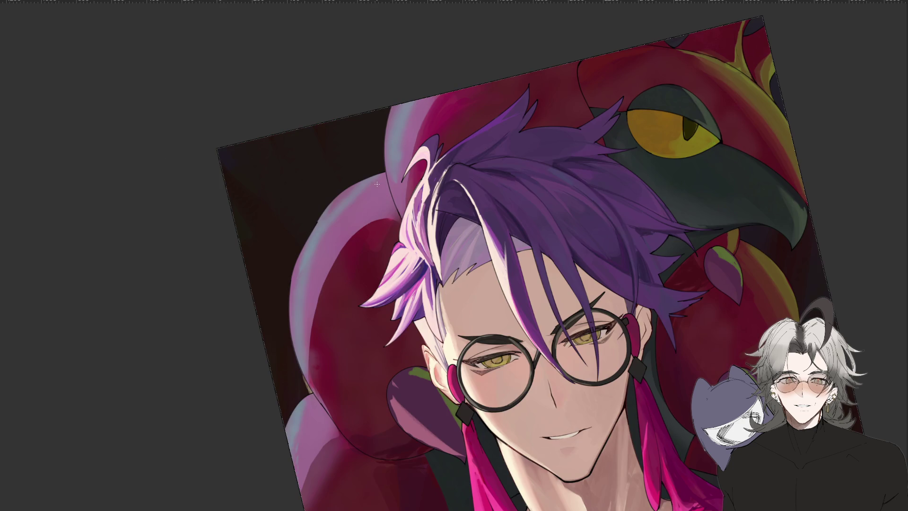
pyautogui.press('Escape')
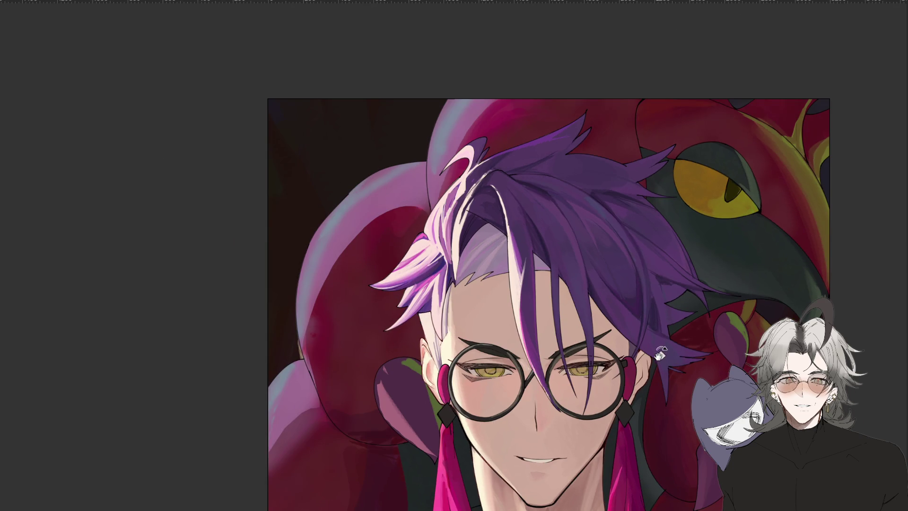
pyautogui.hotkey('ctrl', '-')
# Zoom in on the face and paint dark purple strokes down the forehead hair strand
pyautogui.moveTo(658, 338); pyautogui.dragTo(636, 294)
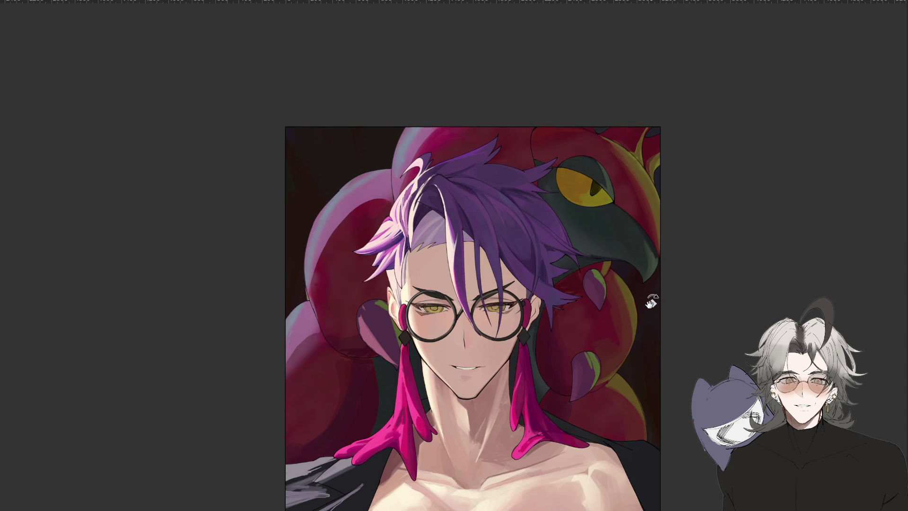
pyautogui.hotkey('ctrl', '+')
pyautogui.hotkey('ctrl', '-')
pyautogui.hotkey('ctrl', '-')
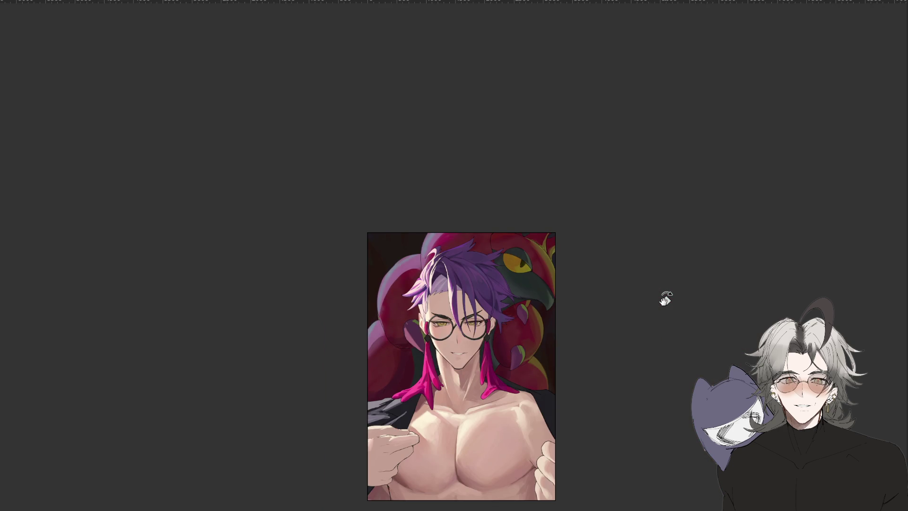
pyautogui.hotkey('ctrl', '+')
pyautogui.hotkey('ctrl', '+')
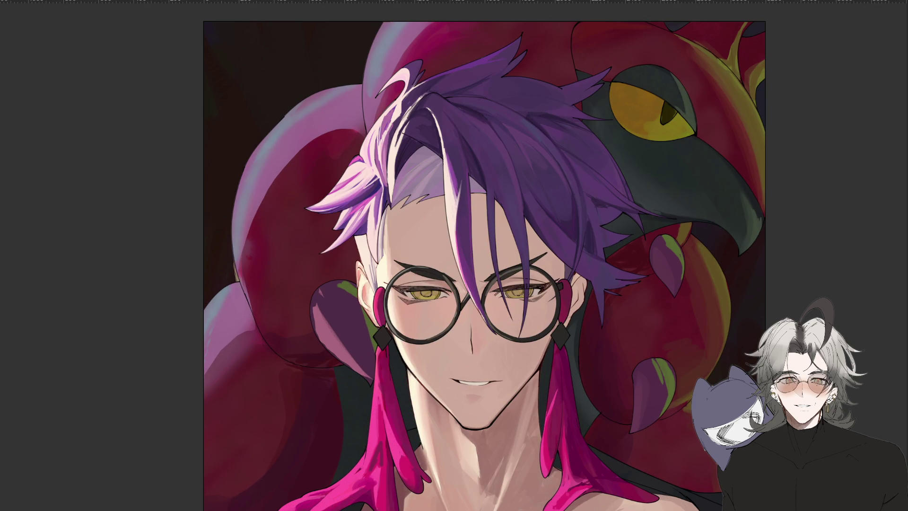
pyautogui.moveTo(447, 142); pyautogui.dragTo(466, 229)
pyautogui.moveTo(453, 145); pyautogui.dragTo(467, 263)
pyautogui.moveTo(454, 142); pyautogui.dragTo(463, 293)
pyautogui.moveTo(463, 217)
pyautogui.mouseDown()
pyautogui.moveTo(457, 187)
pyautogui.moveTo(466, 293)
pyautogui.moveTo(465, 156)
pyautogui.moveTo(463, 282)
pyautogui.mouseUp()
# Lasso-select the forehead hair strand, then mirror and rotate the view to check it
pyautogui.press('l')
pyautogui.moveTo(455, 166); pyautogui.dragTo(452, 198)
pyautogui.scroll(-3, 455, 277)
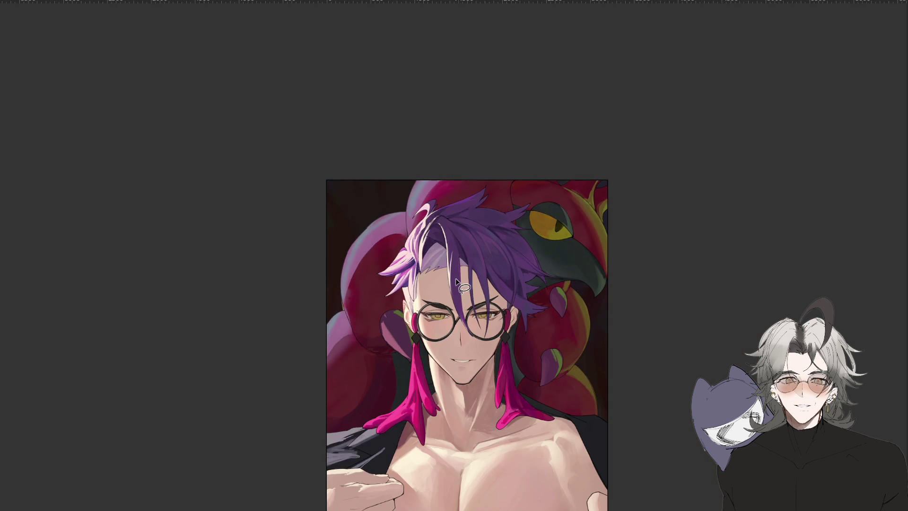
pyautogui.press('h')
pyautogui.moveTo(403, 444); pyautogui.dragTo(575, 259)
pyautogui.scroll(5, 575, 258)
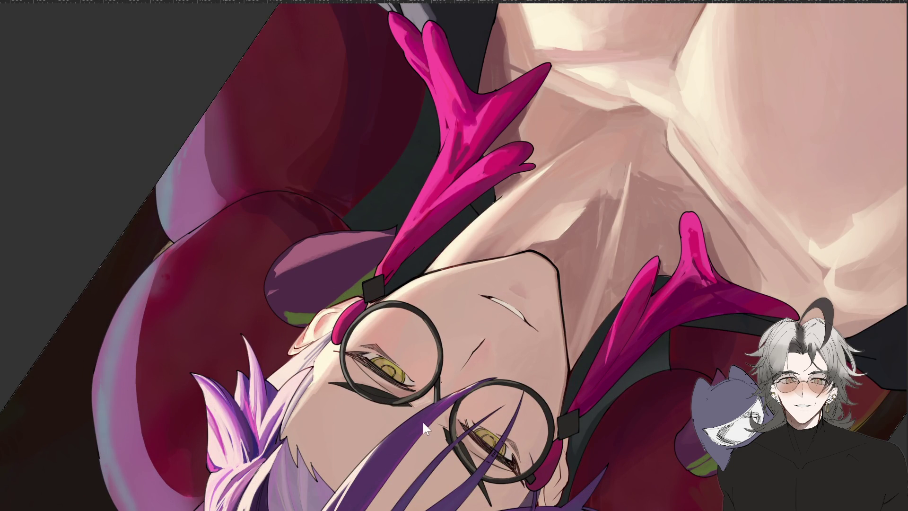
pyautogui.moveTo(281, 330); pyautogui.dragTo(439, 412)
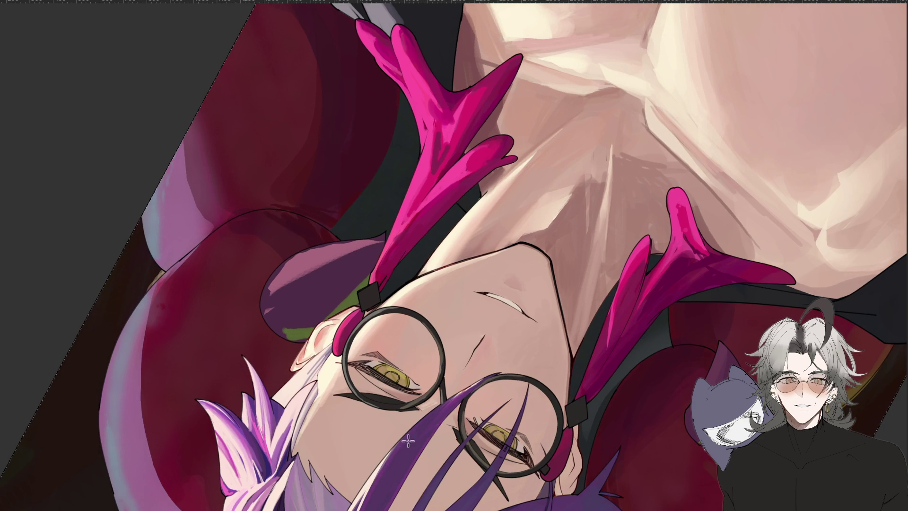
pyautogui.scroll(-2, 440, 407)
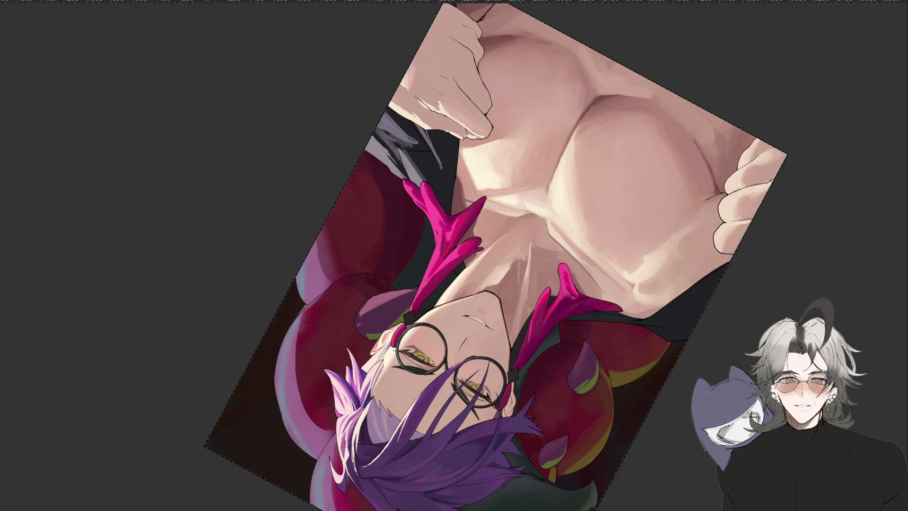
pyautogui.press('4')
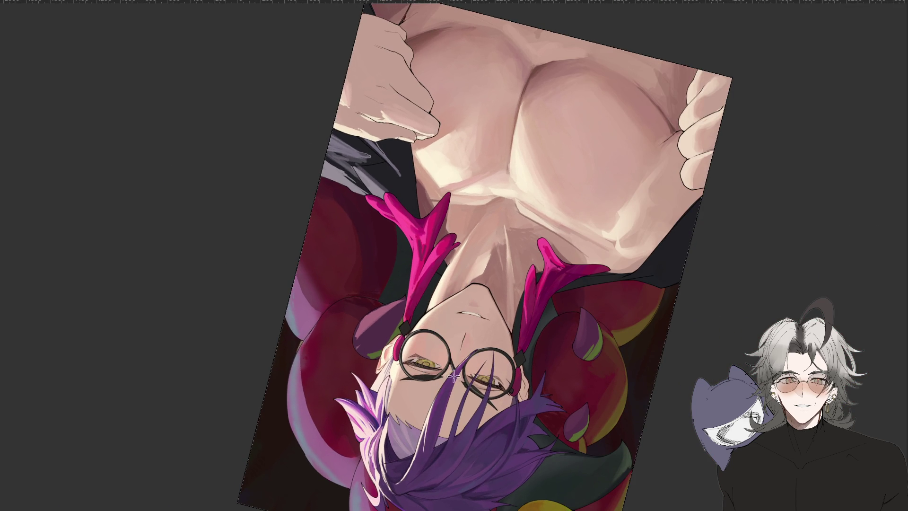
pyautogui.scroll(-2, 446, 336)
pyautogui.moveTo(460, 416)
pyautogui.mouseDown()
pyautogui.moveTo(707, 306)
pyautogui.moveTo(547, 432)
pyautogui.moveTo(589, 382)
pyautogui.mouseUp()
pyautogui.hotkey('ctrl', 'y')
pyautogui.hotkey('ctrl', '-')
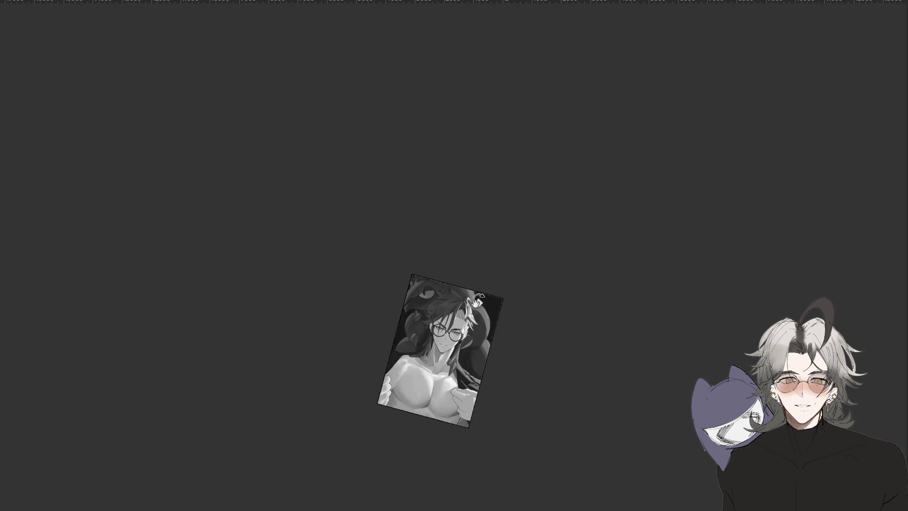
pyautogui.hotkey('ctrl', '+')
pyautogui.hotkey('ctrl', '+')
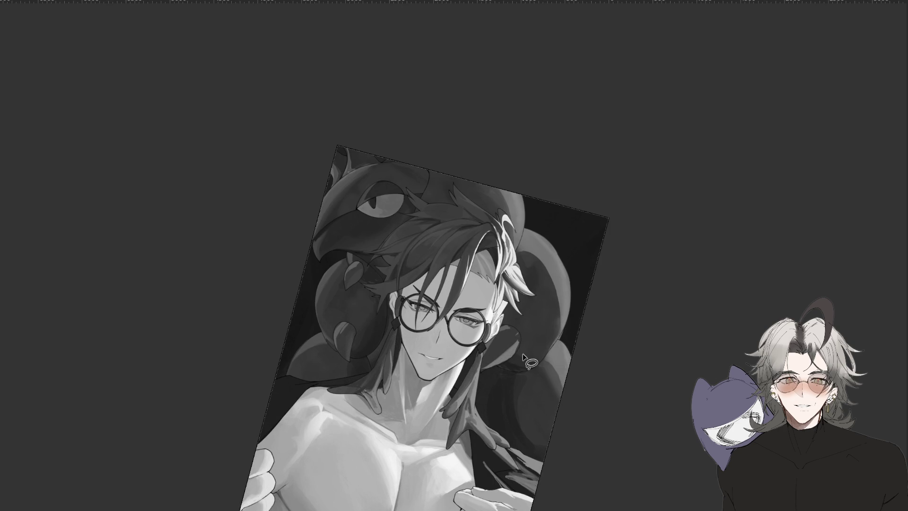
pyautogui.hotkey('ctrl', 'y')
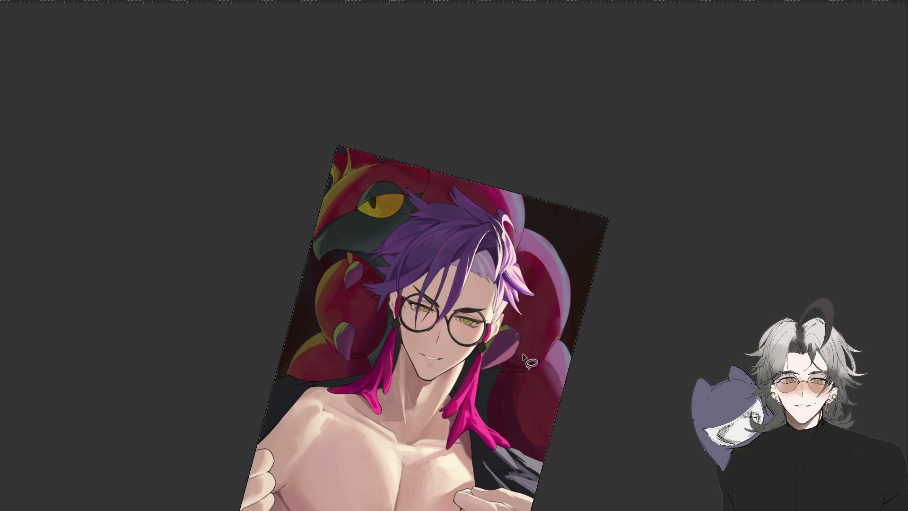
pyautogui.hotkey('ctrl', '-')
pyautogui.hotkey('ctrl', '-')
pyautogui.press('r')
pyautogui.moveTo(553, 419); pyautogui.dragTo(567, 369)
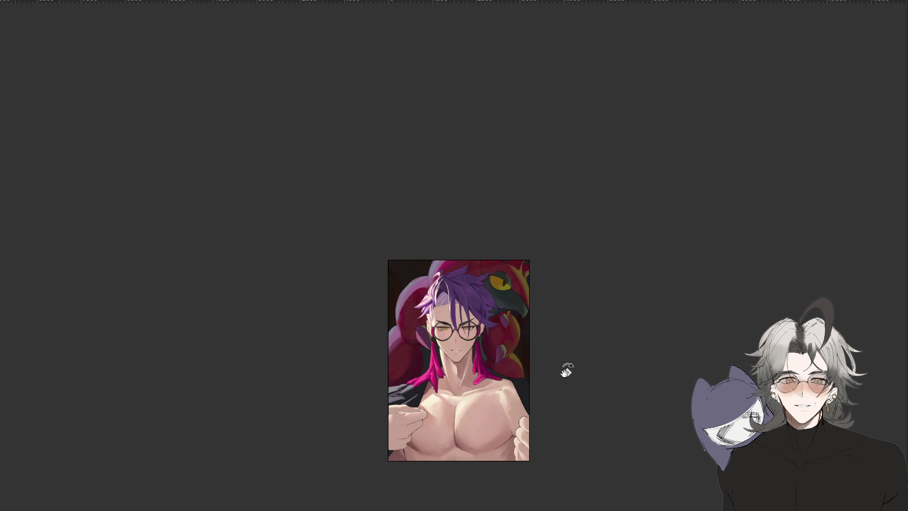
pyautogui.hotkey('ctrl', '-')
pyautogui.hotkey('ctrl', '+')
pyautogui.hotkey('ctrl', '+')
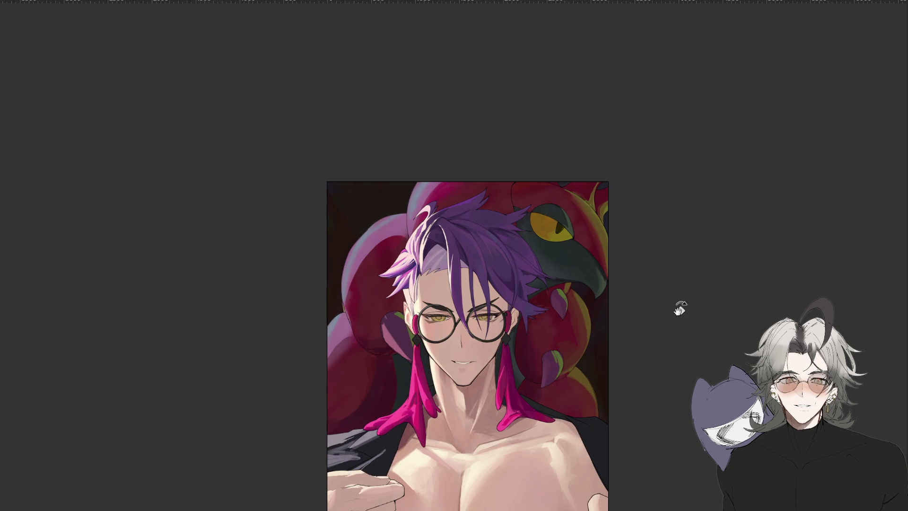
pyautogui.hotkey('ctrl', '+')
pyautogui.scroll(-1, 695, 330)
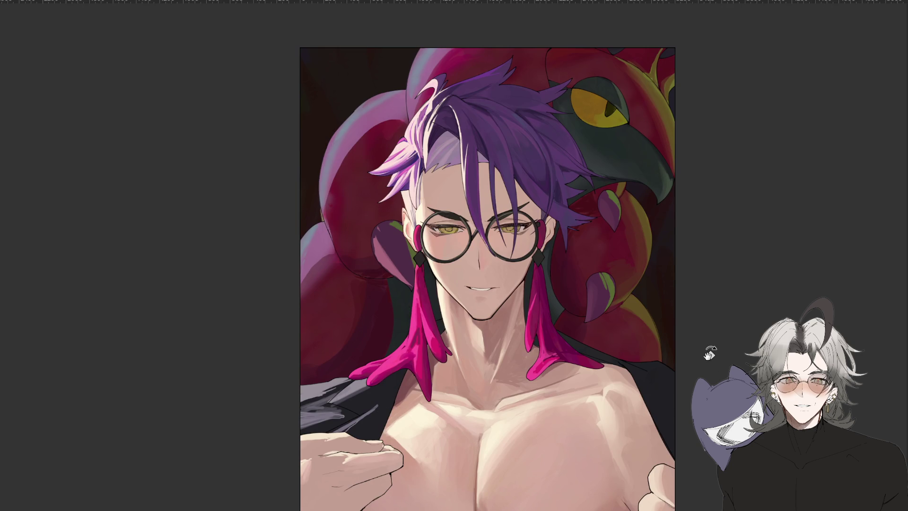
pyautogui.hotkey('ctrl', '-')
pyautogui.hotkey('ctrl', '-')
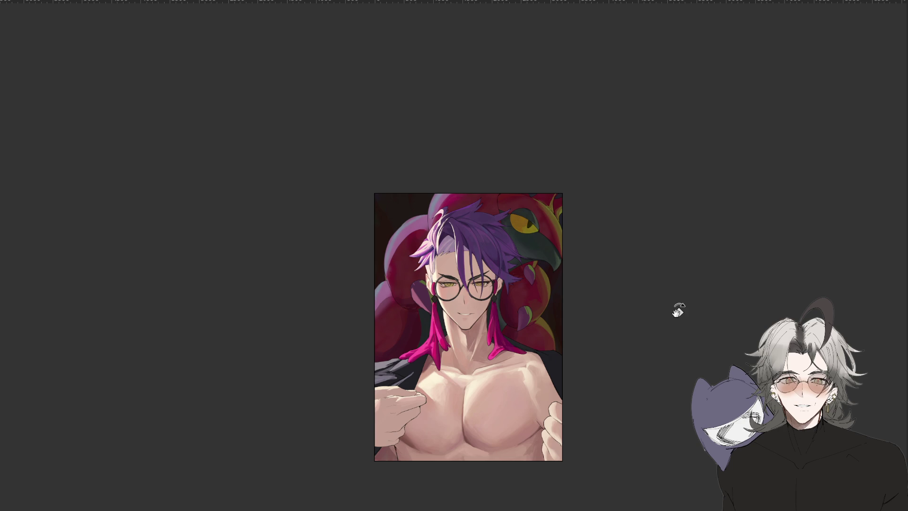
pyautogui.hotkey('ctrl', '+')
pyautogui.hotkey('ctrl', '+')
pyautogui.hotkey('ctrl', '+')
pyautogui.moveTo(411, 111); pyautogui.dragTo(372, 262)
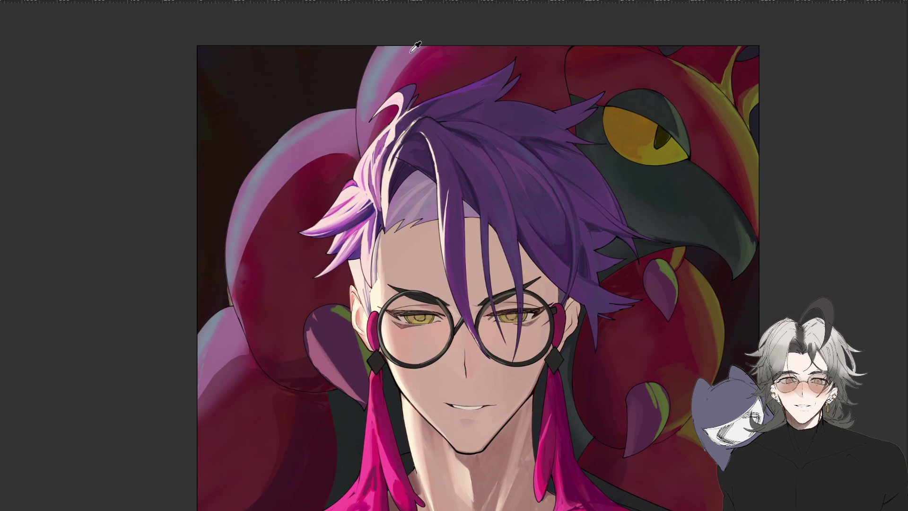
# Lasso a purple hair strand, fill it with darker purple, and deselect
pyautogui.moveTo(359, 182)
pyautogui.mouseDown()
pyautogui.moveTo(397, 127)
pyautogui.moveTo(383, 222)
pyautogui.moveTo(364, 152)
pyautogui.moveTo(361, 191)
pyautogui.moveTo(381, 142)
pyautogui.moveTo(376, 203)
pyautogui.moveTo(369, 152)
pyautogui.moveTo(375, 216)
pyautogui.moveTo(378, 137)
pyautogui.moveTo(371, 208)
pyautogui.moveTo(368, 142)
pyautogui.moveTo(385, 127)
pyautogui.moveTo(376, 208)
pyautogui.moveTo(378, 142)
pyautogui.mouseUp()
pyautogui.scroll(-5, 478, 211)
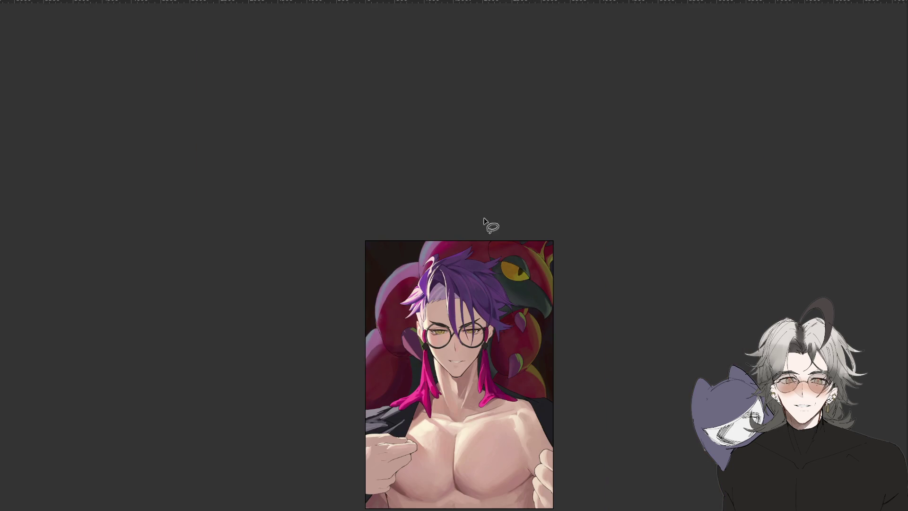
pyautogui.scroll(3, 422, 238)
pyautogui.scroll(2, 422, 238)
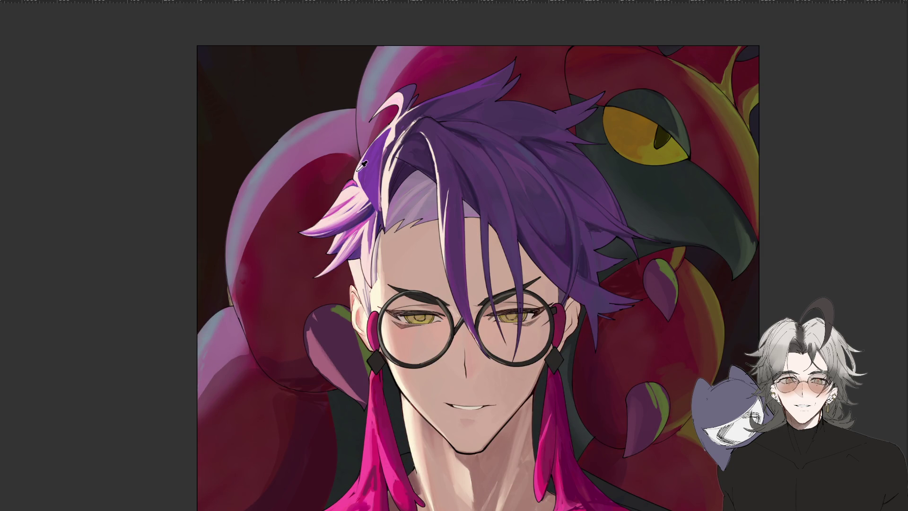
pyautogui.moveTo(377, 193)
pyautogui.mouseDown()
pyautogui.moveTo(399, 128)
pyautogui.moveTo(384, 142)
pyautogui.mouseUp()
pyautogui.hotkey('alt', 'BackSpace')
pyautogui.hotkey('ctrl', 'd')
# Eyedrop a colour and paint light pink highlights on that hair strand
pyautogui.press('i')
pyautogui.moveTo(370, 145)
pyautogui.mouseDown()
pyautogui.moveTo(364, 174)
pyautogui.moveTo(378, 137)
pyautogui.moveTo(361, 180)
pyautogui.mouseUp()
pyautogui.hotkey('ctrl', '-')
pyautogui.hotkey('ctrl', '-')
pyautogui.hotkey('ctrl', '-')
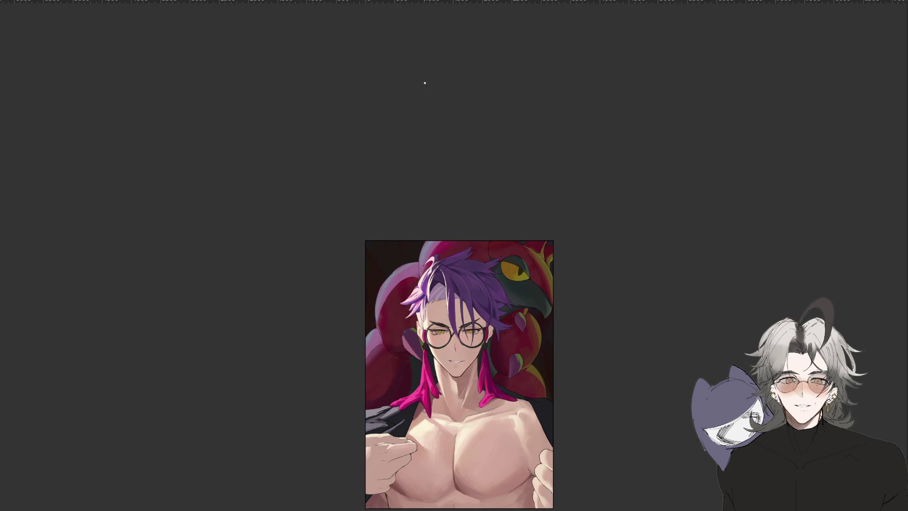
pyautogui.hotkey('ctrl', '+')
pyautogui.hotkey('ctrl', '+')
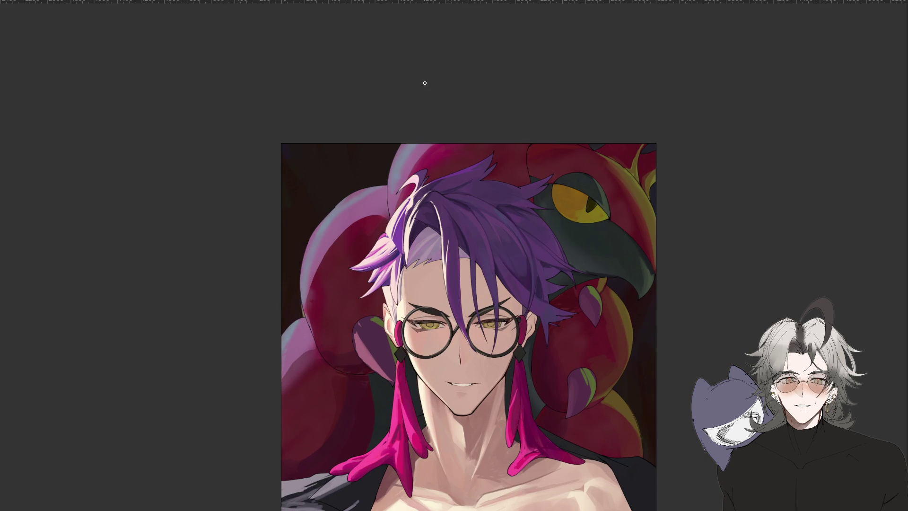
pyautogui.hotkey('ctrl', '+')
pyautogui.hotkey('ctrl', '+')
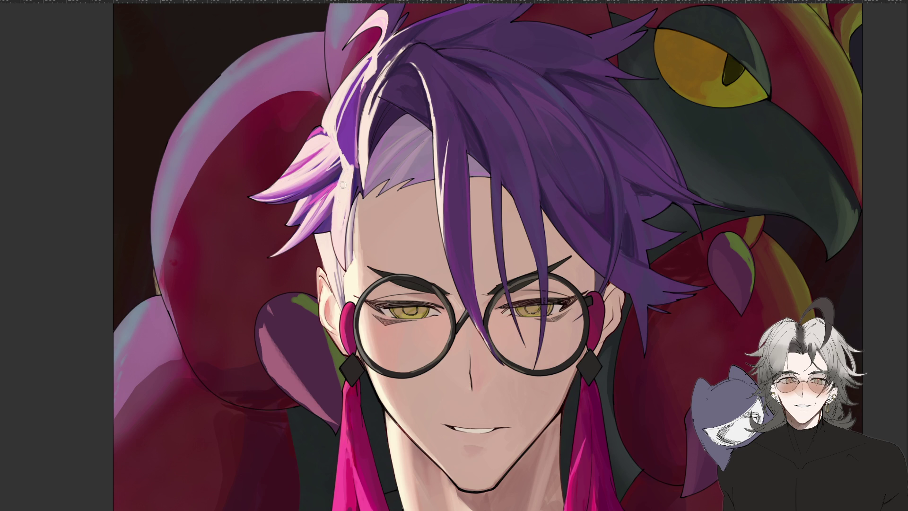
pyautogui.hotkey('ctrl', '-')
pyautogui.hotkey('ctrl', '-')
# In a mirrored view, add a darker violet edge to the pale hair strand
pyautogui.press('h')
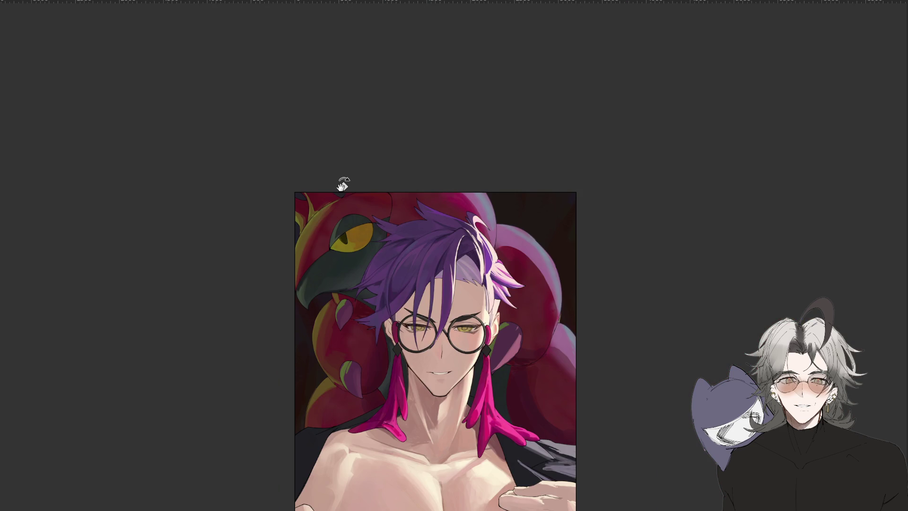
pyautogui.hotkey('ctrl', '+')
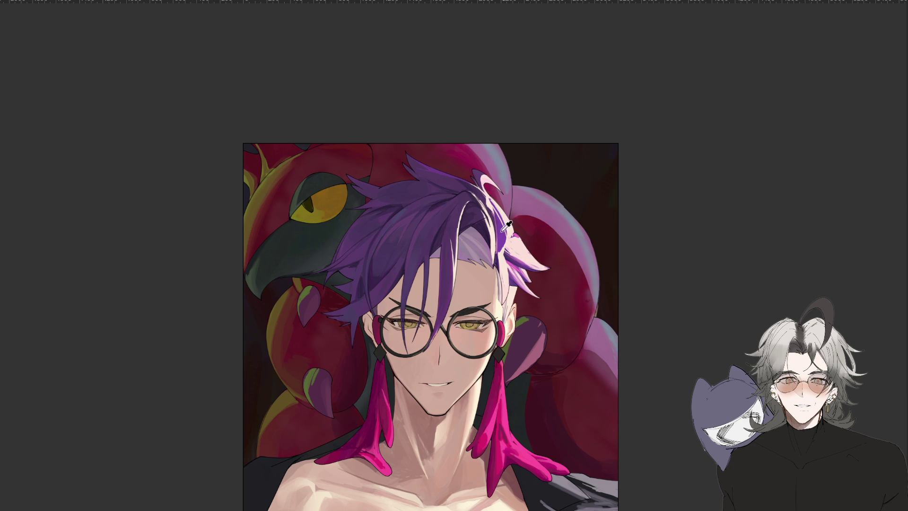
pyautogui.moveTo(512, 251)
pyautogui.mouseDown()
pyautogui.moveTo(544, 271)
pyautogui.moveTo(522, 267)
pyautogui.mouseUp()
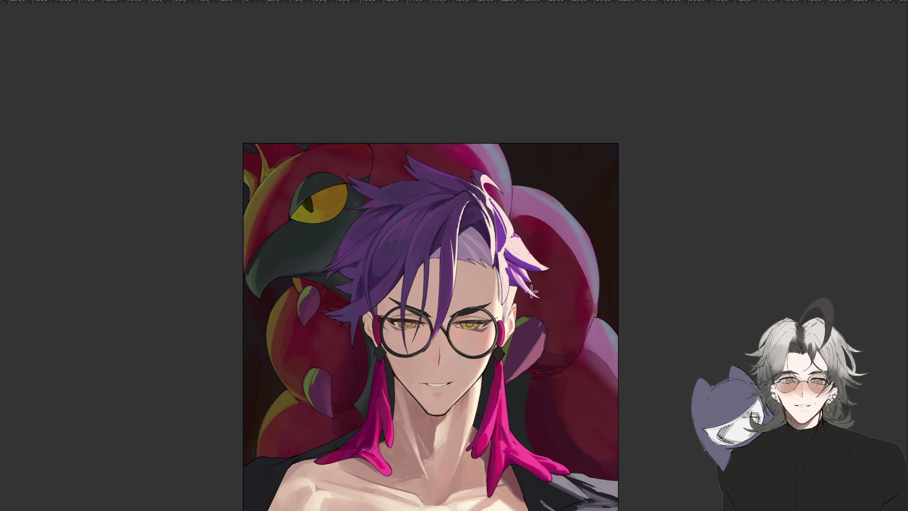
pyautogui.moveTo(528, 268)
pyautogui.mouseDown()
pyautogui.moveTo(527, 289)
pyautogui.moveTo(523, 273)
pyautogui.mouseUp()
# Restore the view, zoom out to the whole portrait, and mirror it horizontally
pyautogui.press('h')
pyautogui.hotkey('ctrl', '-')
pyautogui.hotkey('ctrl', '-')
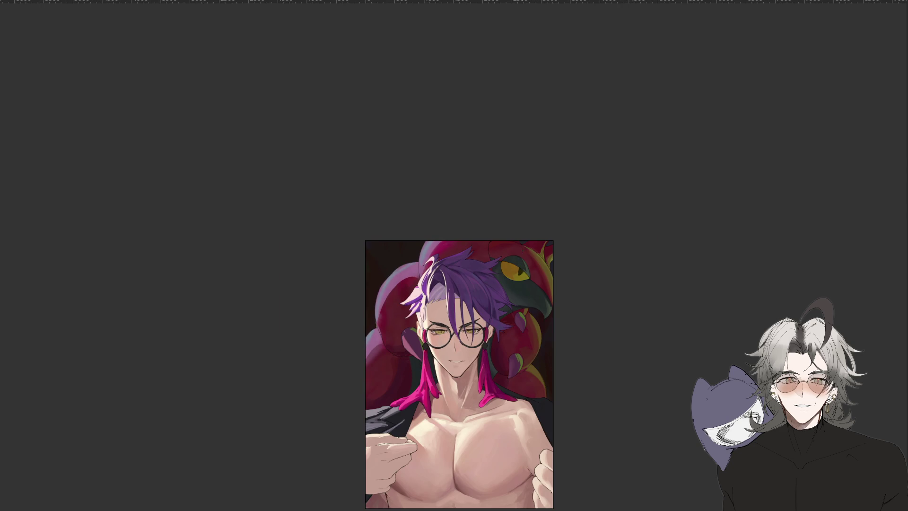
pyautogui.hotkey('ctrl', '+')
pyautogui.hotkey('ctrl', '+')
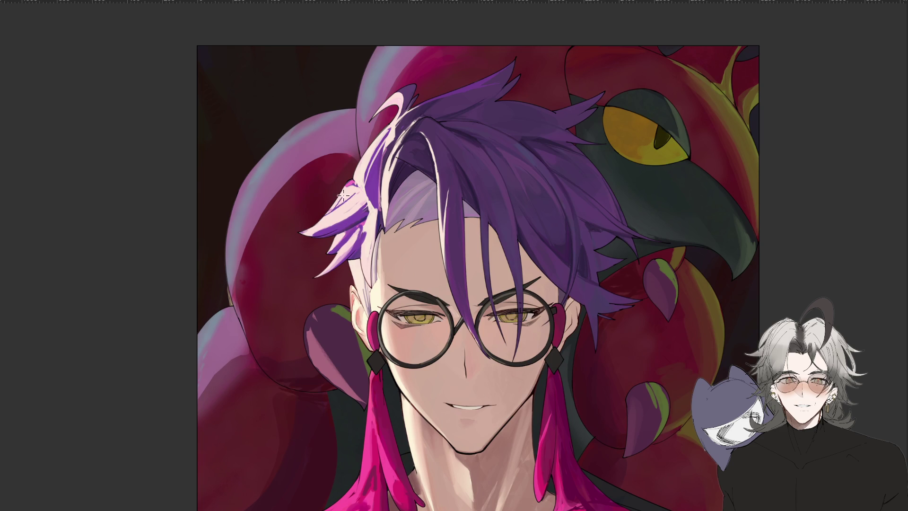
pyautogui.hotkey('ctrl', '-')
pyautogui.hotkey('ctrl', '-')
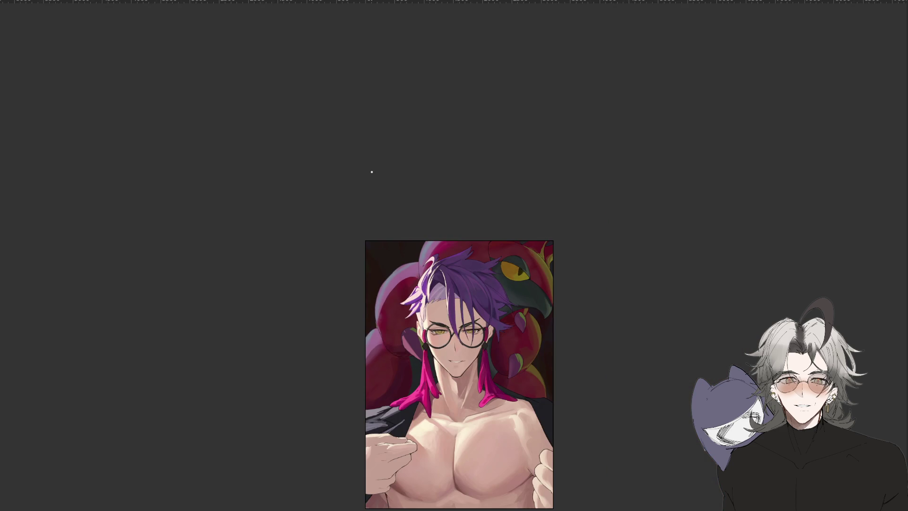
pyautogui.press('m')
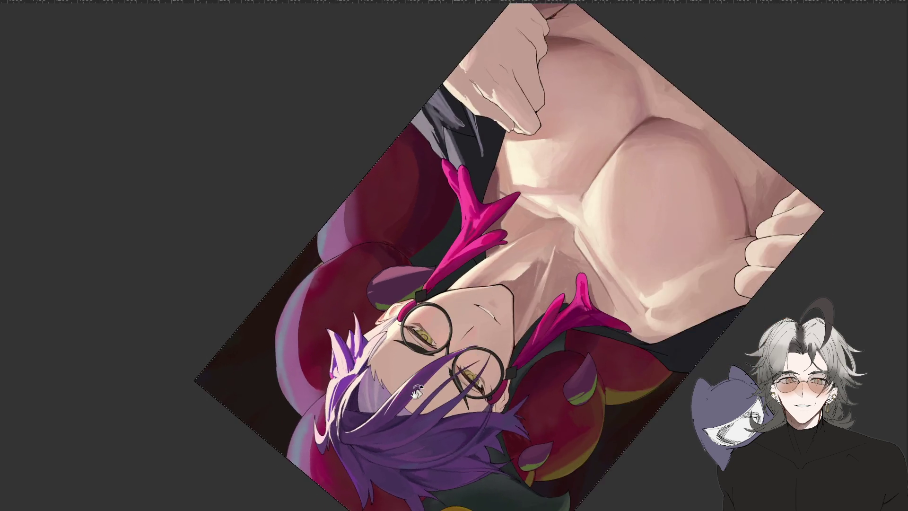
pyautogui.scroll(3, 430, 405)
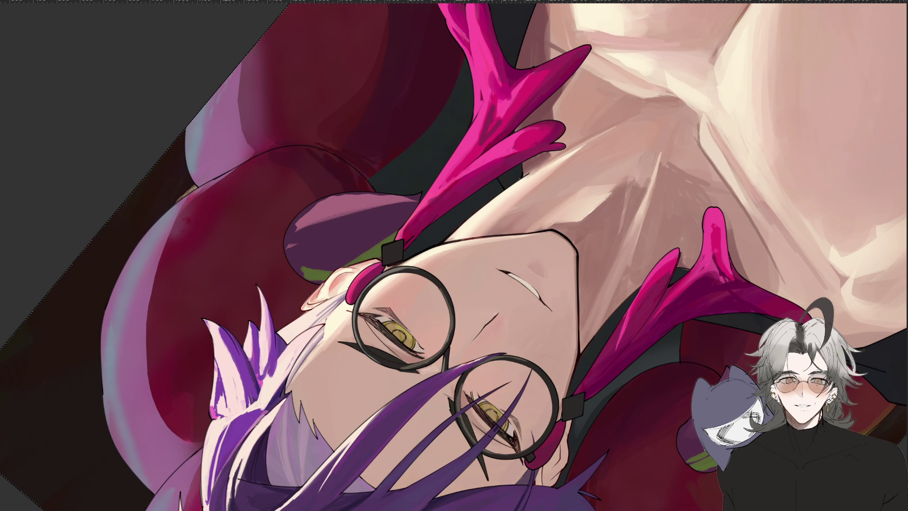
pyautogui.scroll(-3, 454, 255)
pyautogui.moveTo(614, 449)
pyautogui.mouseDown()
pyautogui.moveTo(652, 416)
pyautogui.moveTo(676, 359)
pyautogui.moveTo(682, 270)
pyautogui.mouseUp()
pyautogui.scroll(-3, 450, 339)
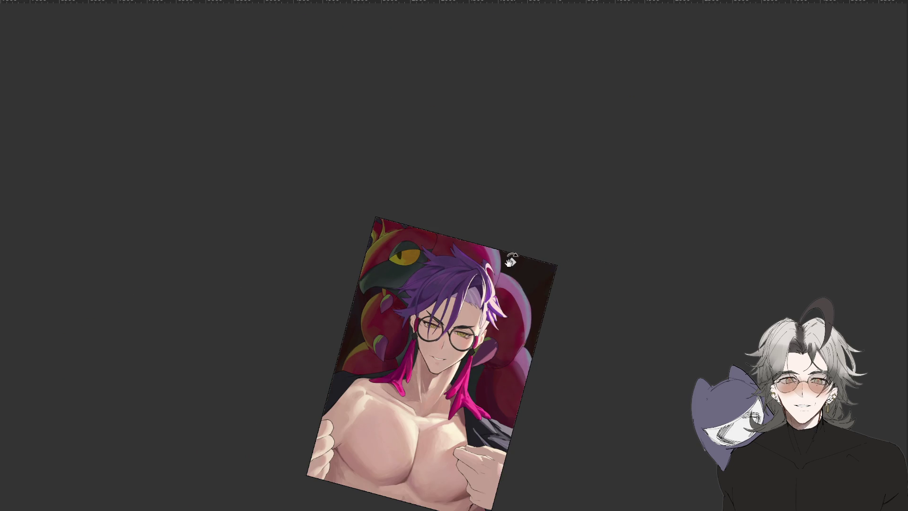
pyautogui.scroll(5, 514, 253)
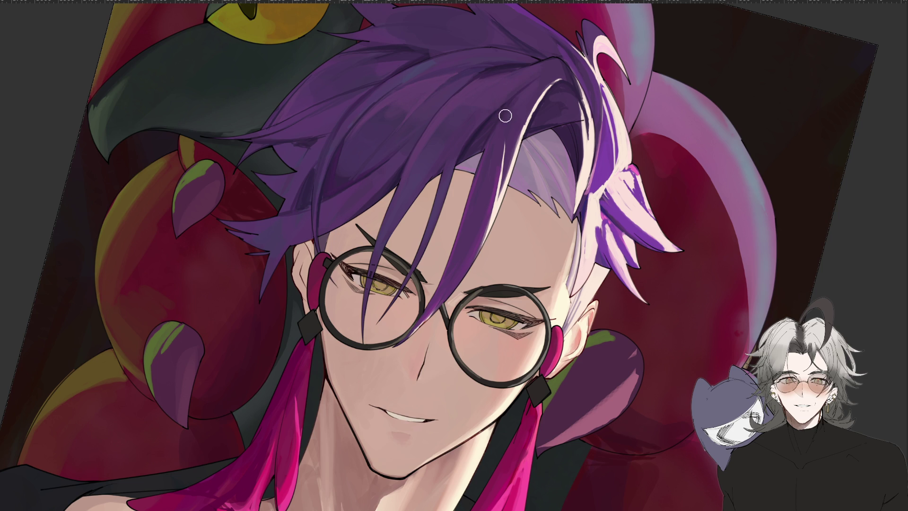
pyautogui.moveTo(253, 296); pyautogui.dragTo(386, 121)
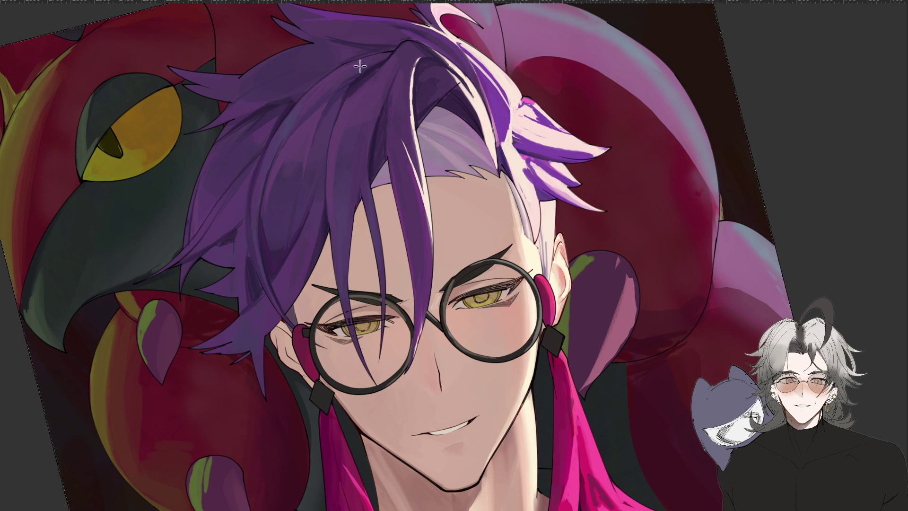
pyautogui.moveTo(338, 75); pyautogui.dragTo(218, 368)
pyautogui.moveTo(381, 189); pyautogui.dragTo(160, 104)
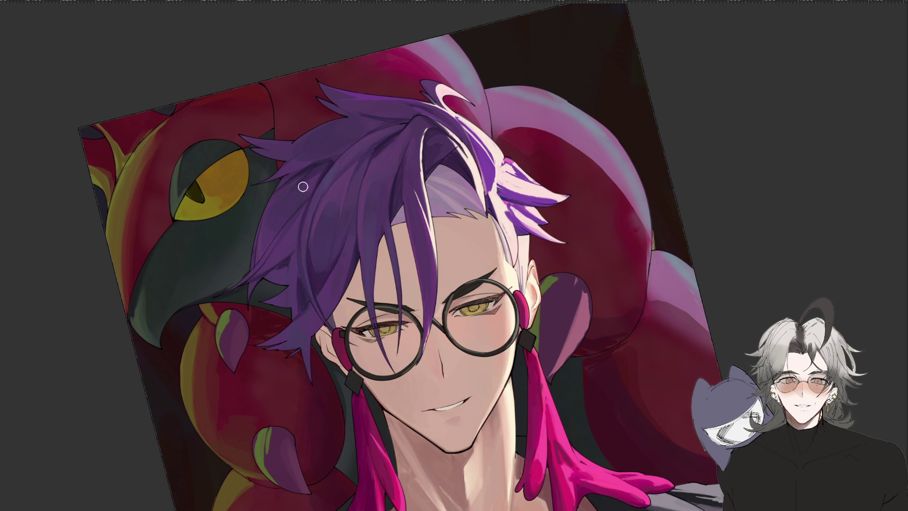
pyautogui.hotkey('ctrl', '-')
pyautogui.hotkey('ctrl', '-')
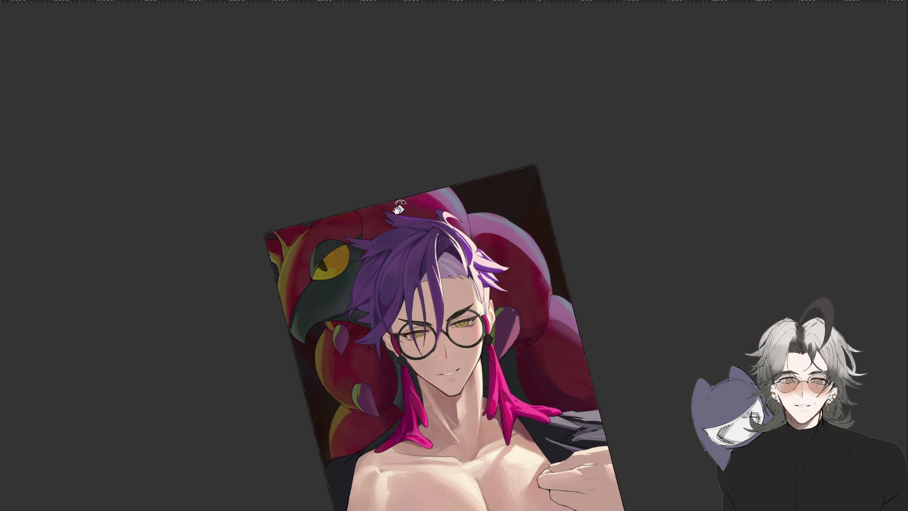
pyautogui.hotkey('ctrl', '+')
pyautogui.hotkey('ctrl', '+')
pyautogui.hotkey('ctrl', '+')
pyautogui.moveTo(177, 500); pyautogui.dragTo(261, 259)
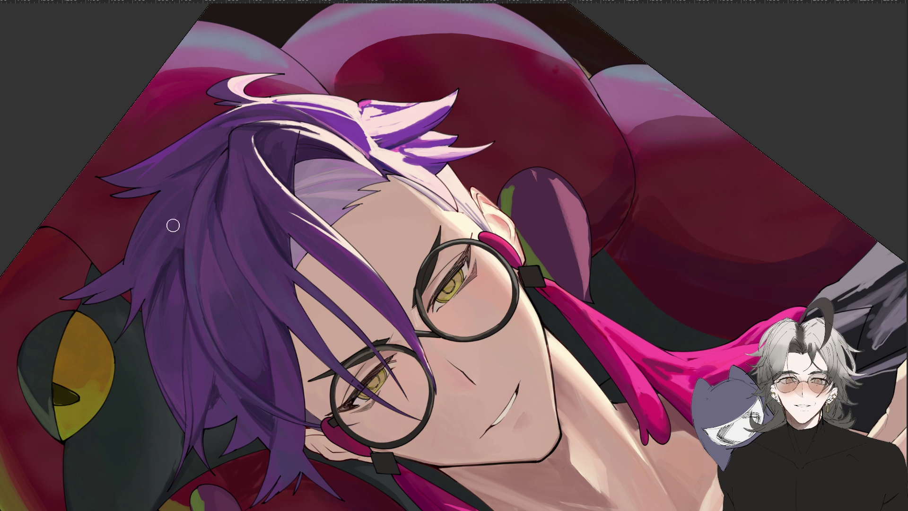
pyautogui.moveTo(153, 459); pyautogui.dragTo(537, 464)
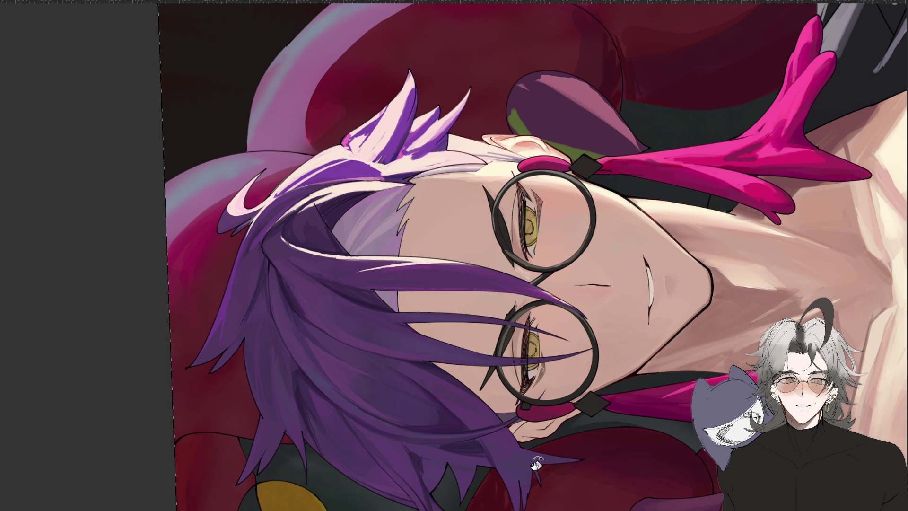
pyautogui.hotkey('ctrl', '0')
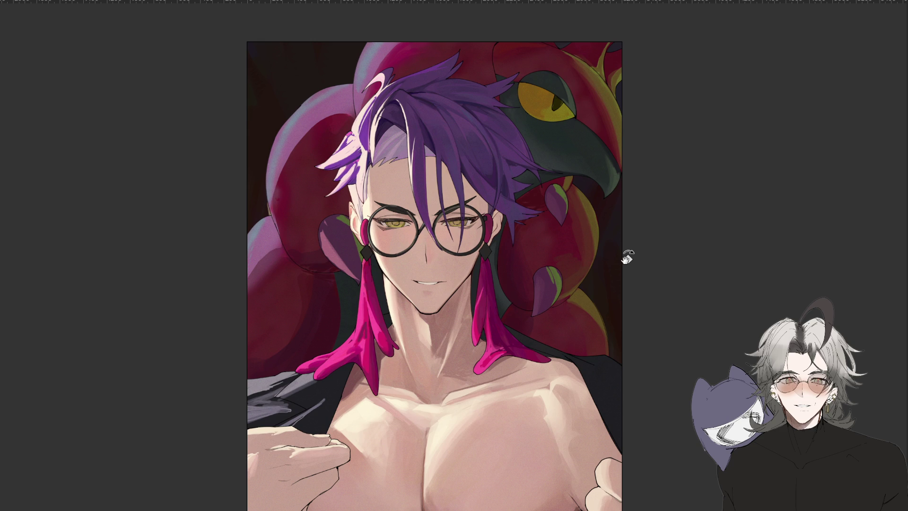
# Zoom in and out around the portrait's face to frame it beside the suited character reference
pyautogui.scroll(-2, 627, 257)
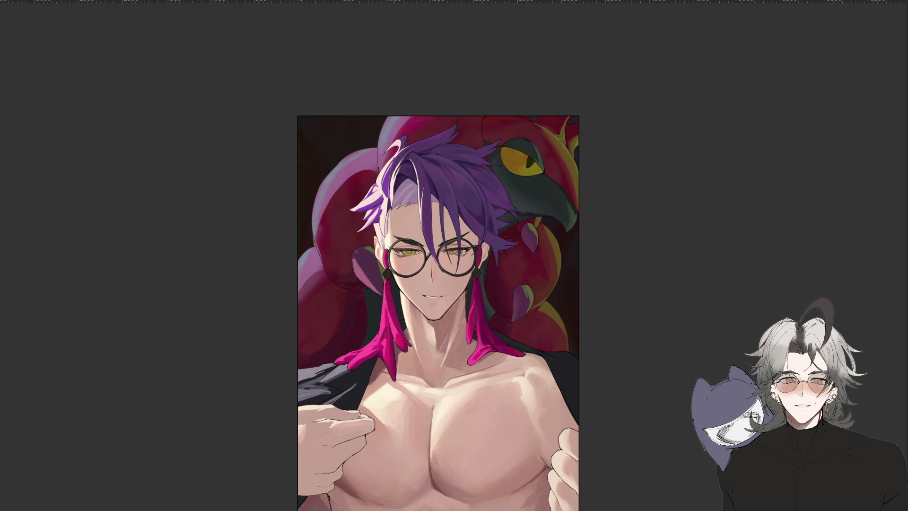
pyautogui.scroll(5, 391, 231)
pyautogui.scroll(5, 319, 231)
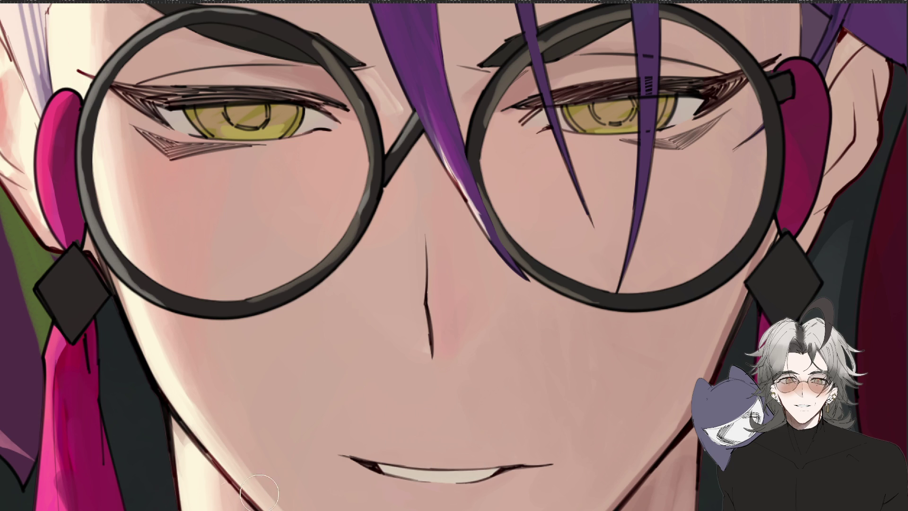
pyautogui.scroll(-5, 517, 475)
pyautogui.scroll(3, 449, 303)
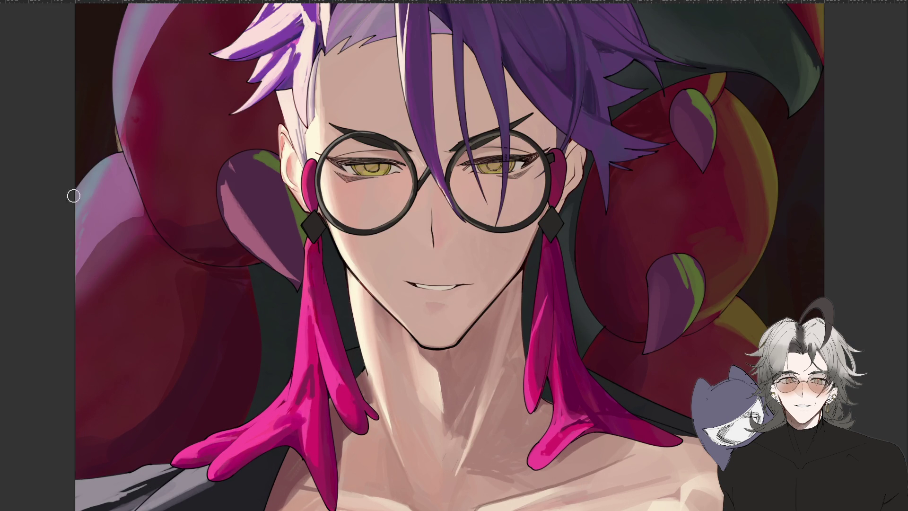
pyautogui.scroll(-3, 515, 281)
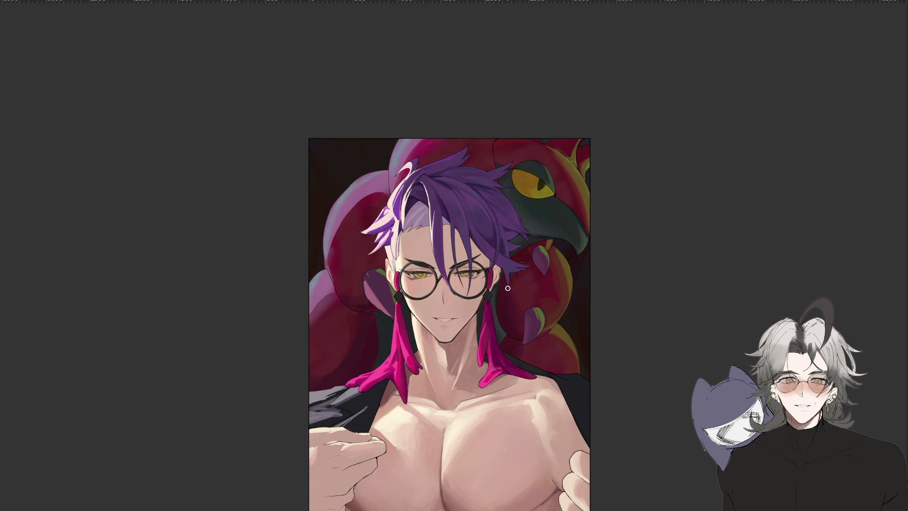
pyautogui.scroll(3, 500, 290)
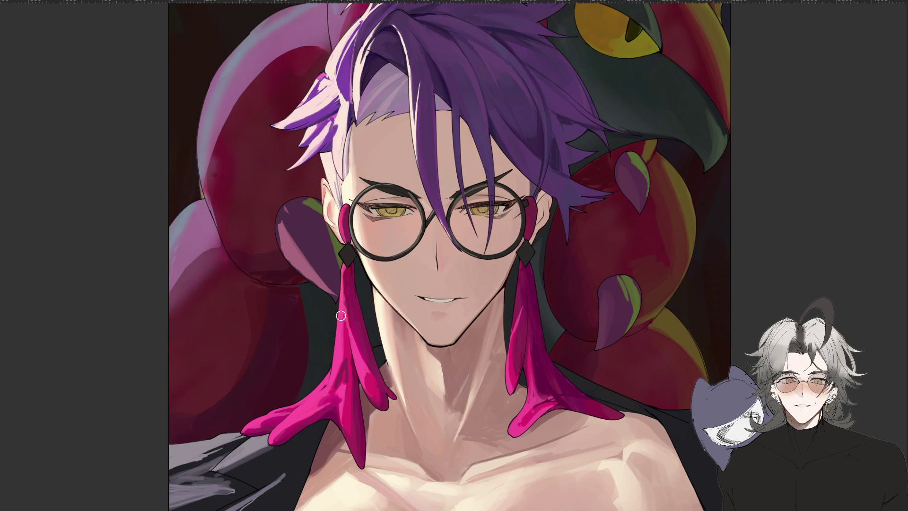
pyautogui.scroll(3, 489, 199)
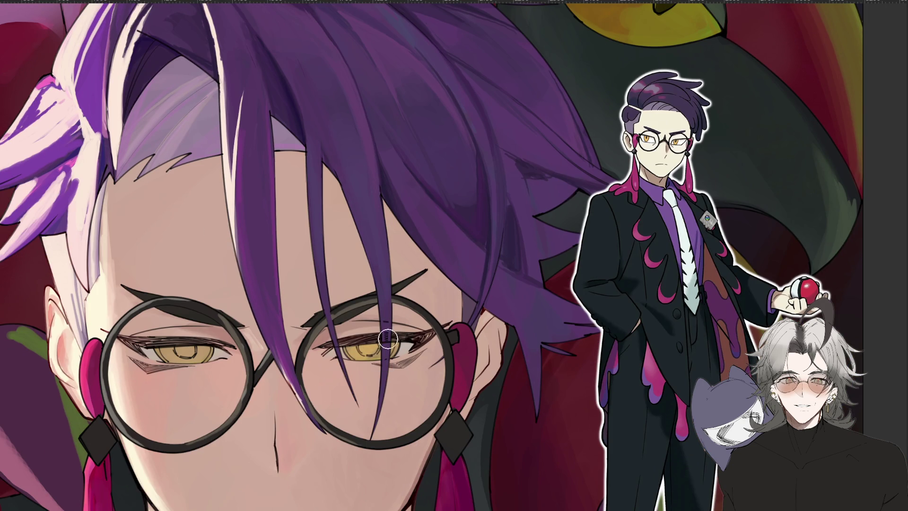
# Paint the irises behind the glasses, first a darker yellow, then a bright golden yellow
pyautogui.moveTo(376, 349); pyautogui.dragTo(355, 352)
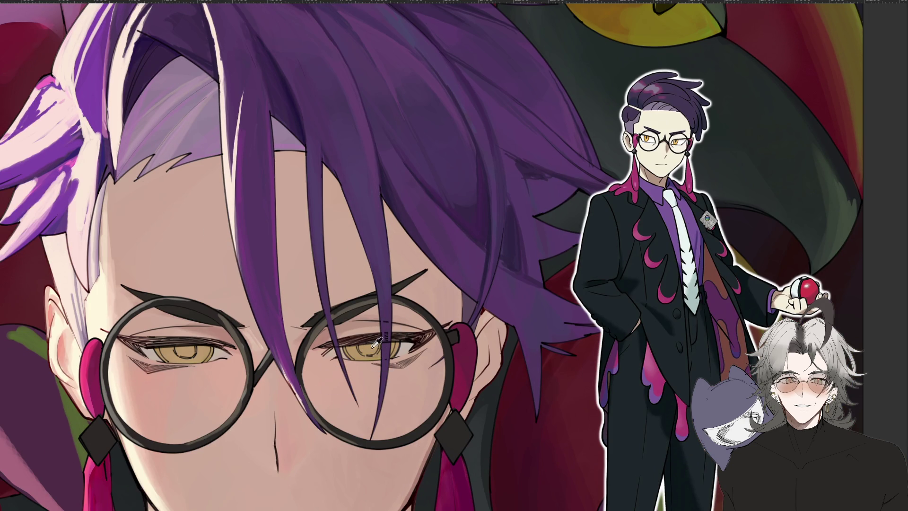
pyautogui.moveTo(361, 349); pyautogui.dragTo(402, 347)
pyautogui.scroll(-6, 430, 380)
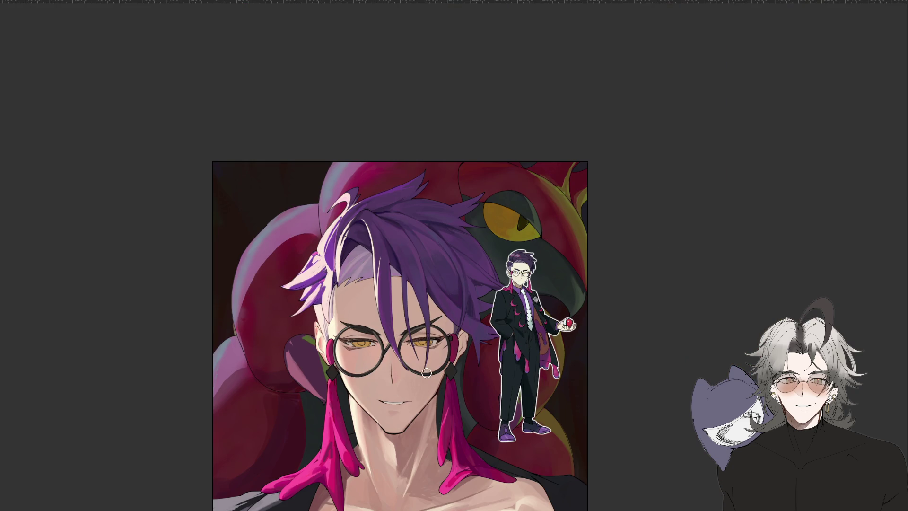
pyautogui.scroll(5, 429, 375)
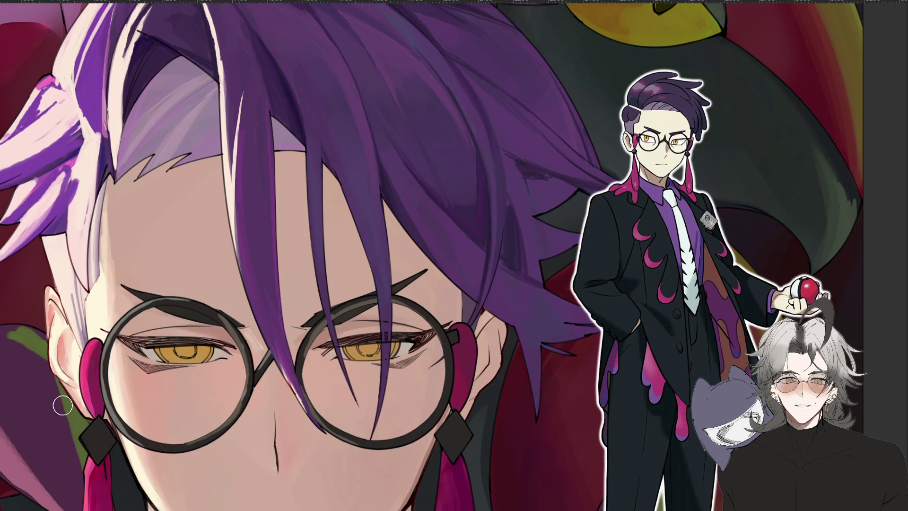
pyautogui.scroll(-5, 492, 343)
pyautogui.scroll(5, 438, 375)
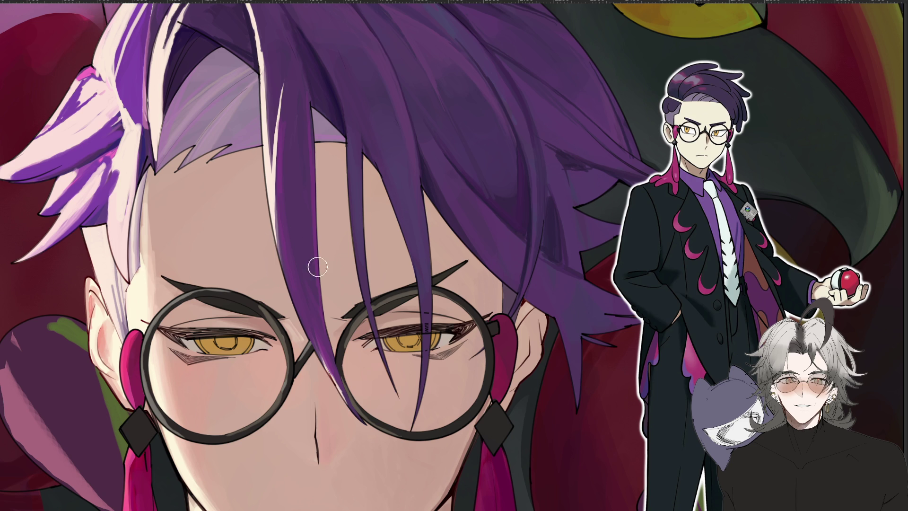
pyautogui.hotkey('ctrl', '+')
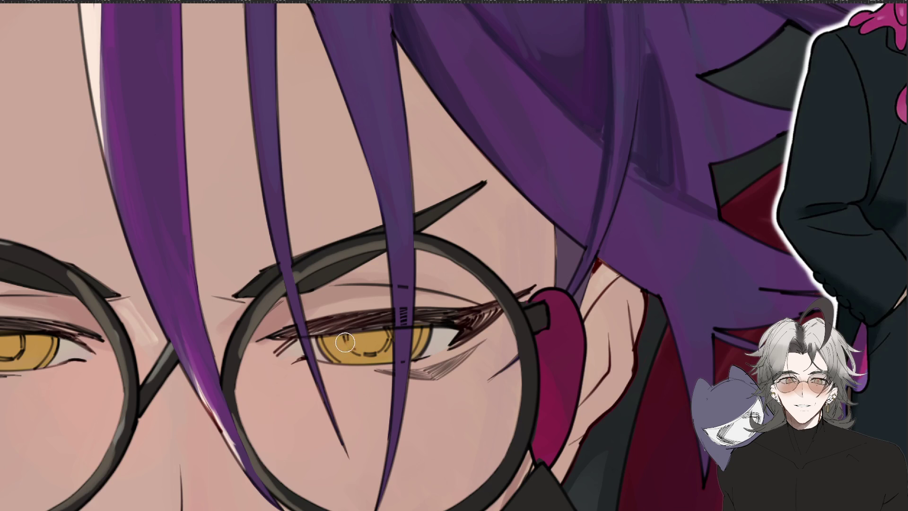
pyautogui.press('l')
pyautogui.moveTo(384, 334)
pyautogui.mouseDown()
pyautogui.moveTo(396, 353)
pyautogui.moveTo(336, 339)
pyautogui.mouseUp()
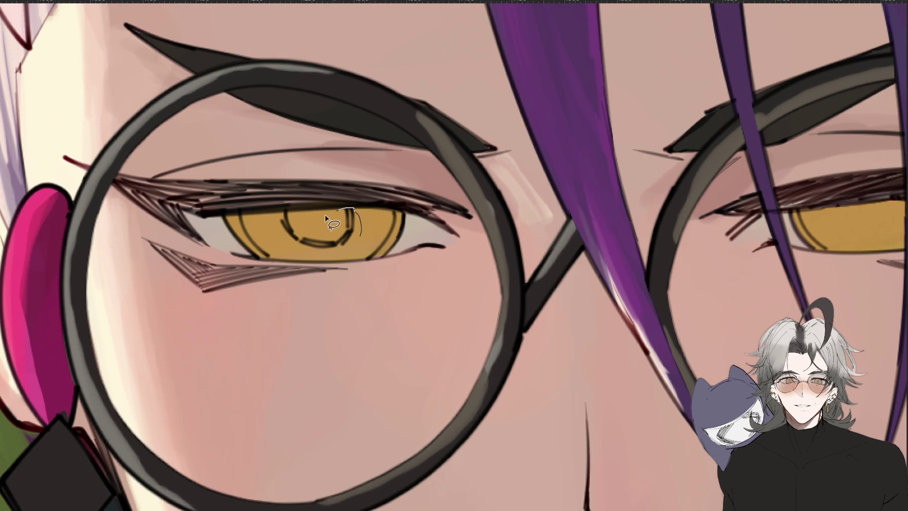
pyautogui.moveTo(324, 214)
pyautogui.mouseDown()
pyautogui.moveTo(289, 217)
pyautogui.moveTo(307, 253)
pyautogui.moveTo(340, 251)
pyautogui.moveTo(350, 218)
pyautogui.moveTo(279, 222)
pyautogui.mouseUp()
pyautogui.hotkey('ctrl', 'd')
pyautogui.scroll(-5, 489, 415)
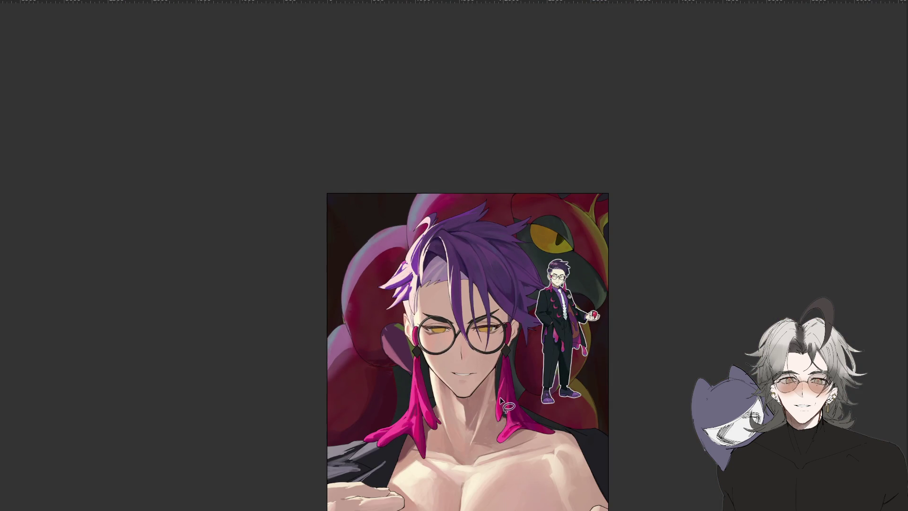
# Zoom in on the eyes and paint a vertical slit pupil into the left eye
pyautogui.scroll(4, 490, 416)
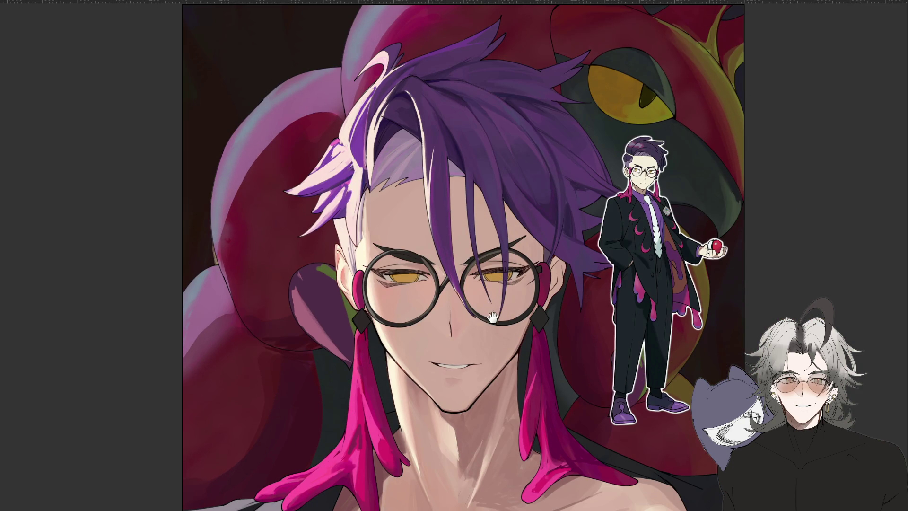
pyautogui.moveTo(487, 308); pyautogui.dragTo(472, 334)
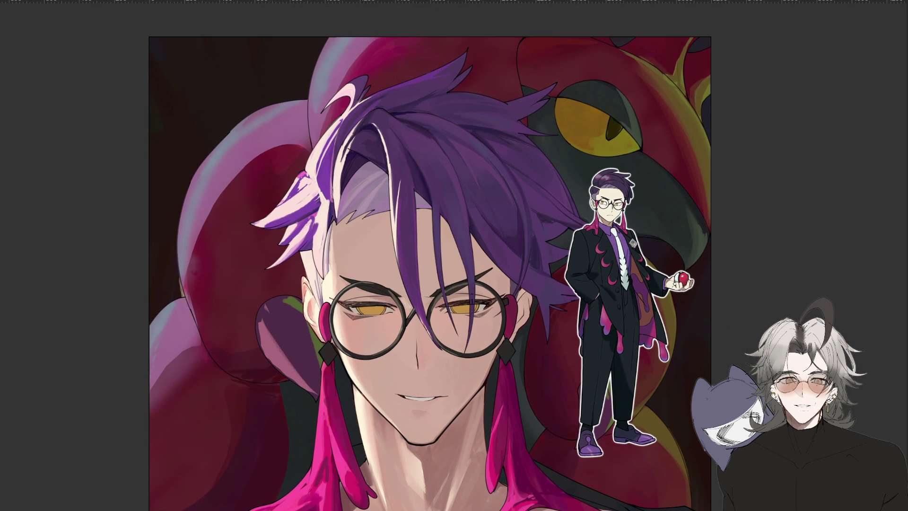
pyautogui.scroll(2, 414, 254)
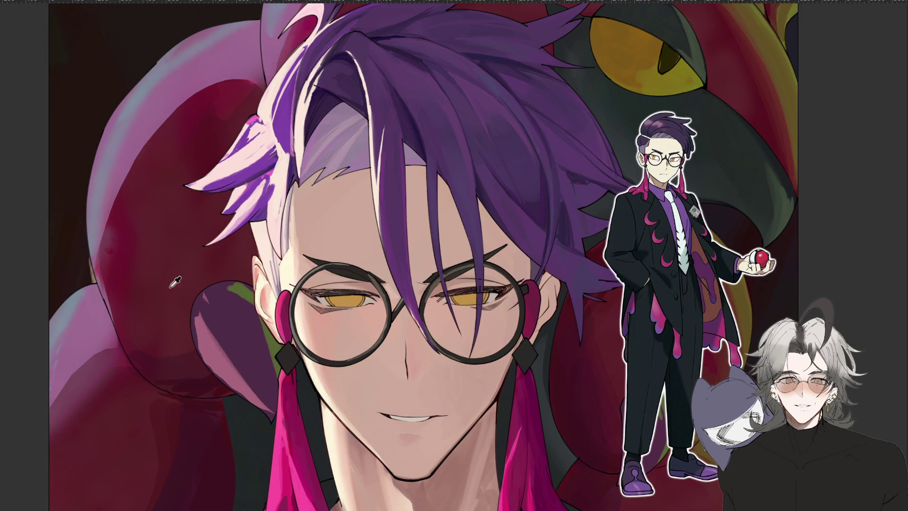
pyautogui.scroll(5, 472, 284)
pyautogui.moveTo(473, 284)
pyautogui.mouseDown()
pyautogui.moveTo(547, 238)
pyautogui.moveTo(638, 223)
pyautogui.mouseUp()
pyautogui.scroll(-5, 606, 250)
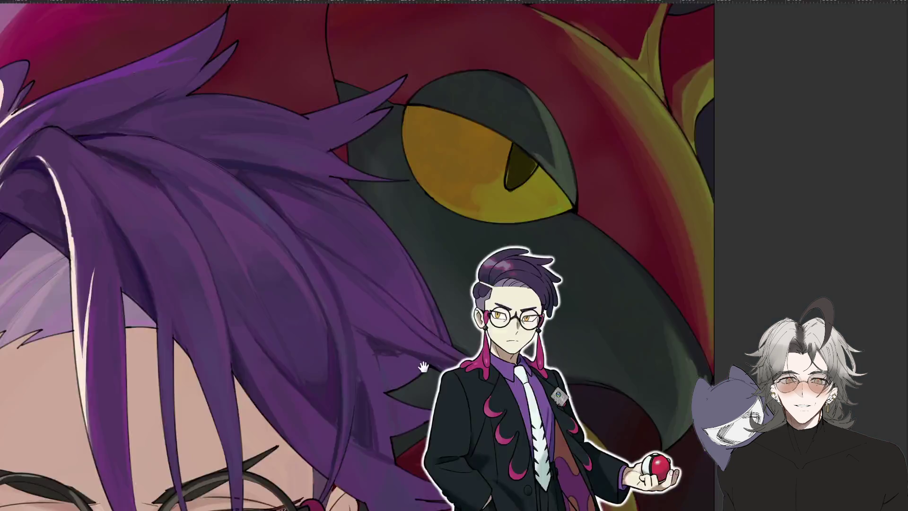
pyautogui.scroll(3, 414, 251)
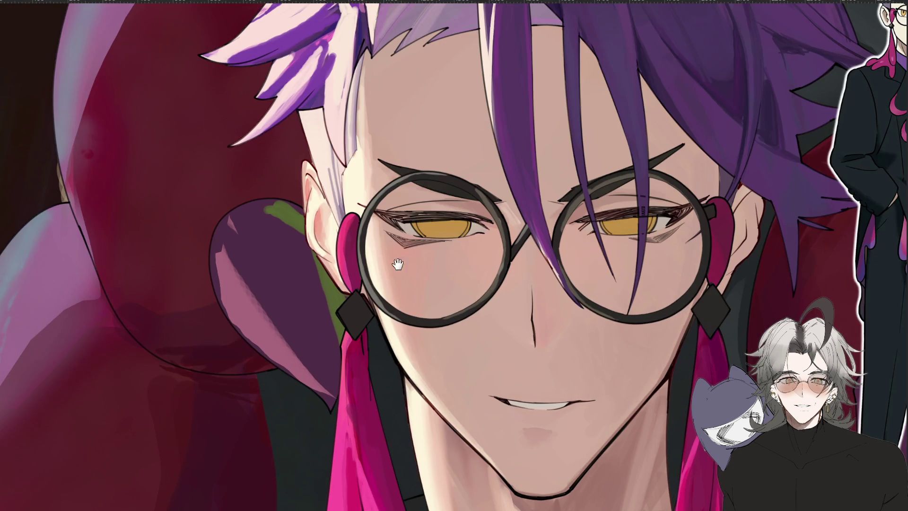
pyautogui.scroll(2, 414, 251)
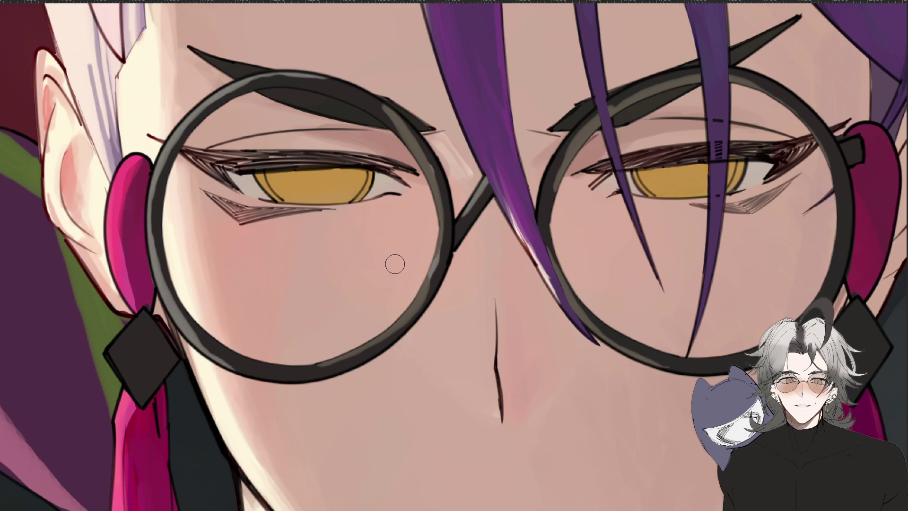
pyautogui.moveTo(314, 176)
pyautogui.mouseDown()
pyautogui.moveTo(315, 199)
pyautogui.moveTo(322, 189)
pyautogui.mouseUp()
# Paint dark round pupils in the right and left irises, then zoom out and back to check
pyautogui.scroll(-3, 467, 337)
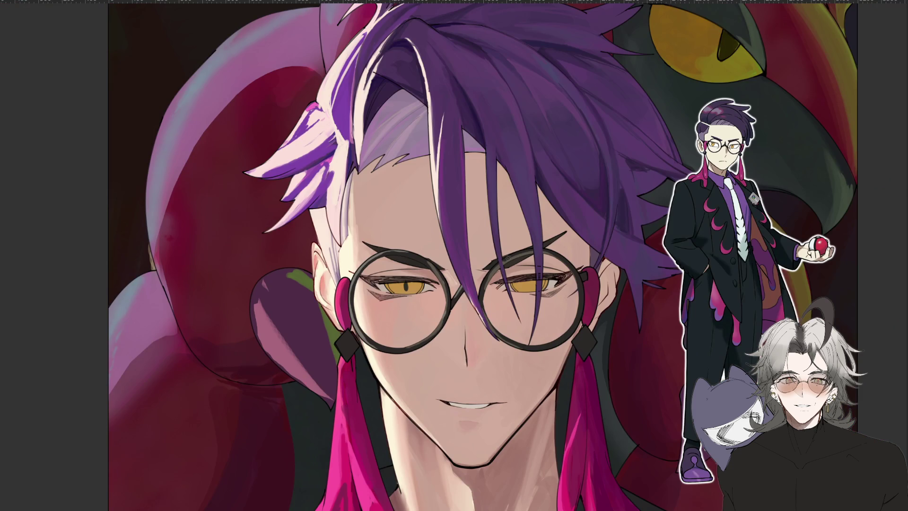
pyautogui.scroll(1, 510, 250)
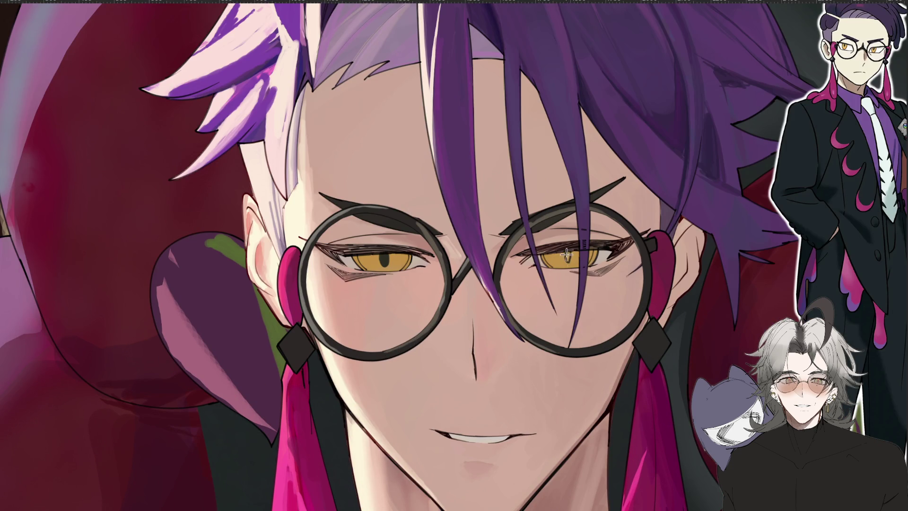
pyautogui.scroll(-5, 566, 253)
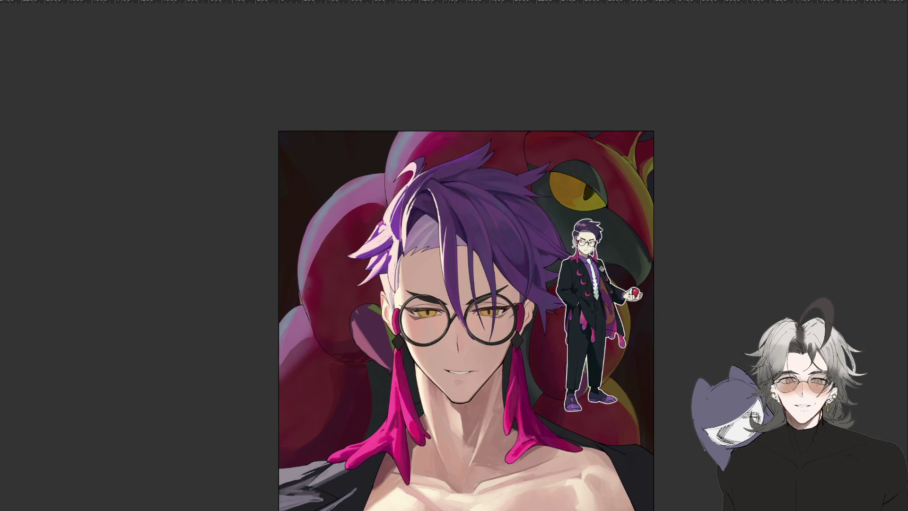
pyautogui.scroll(6, 562, 260)
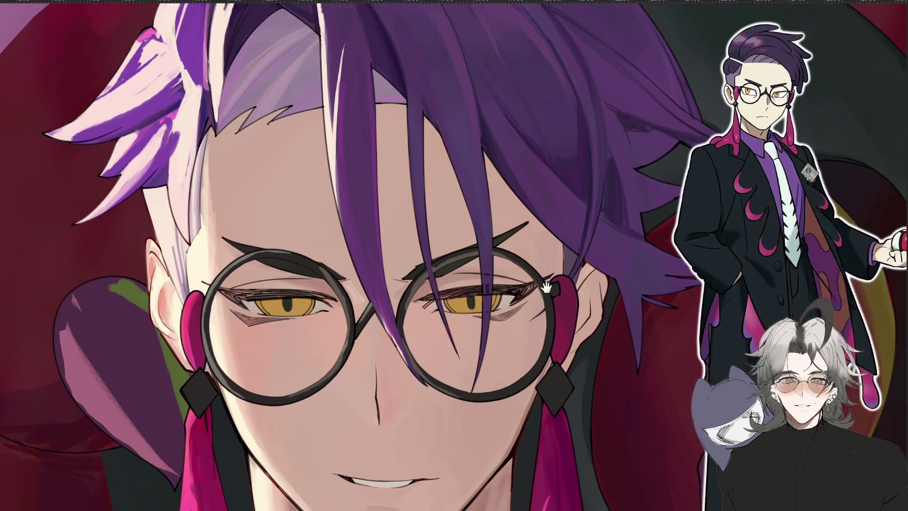
pyautogui.scroll(-5, 565, 199)
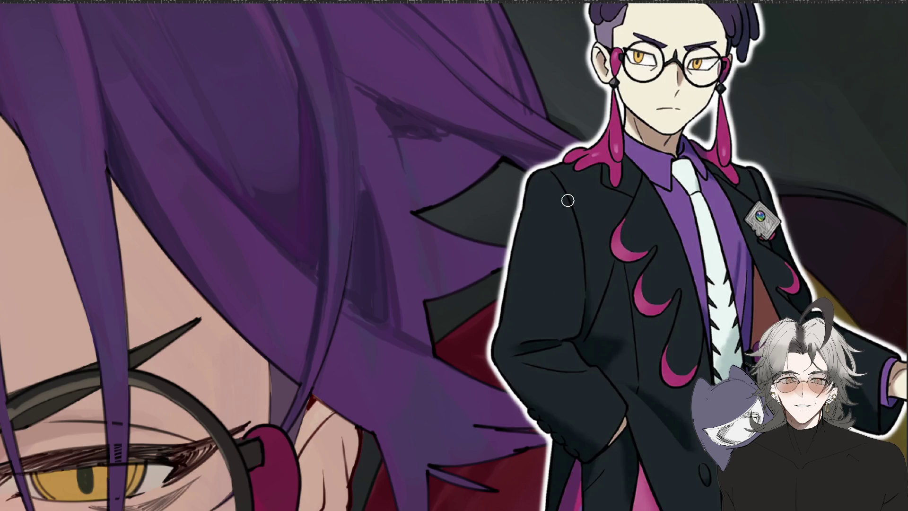
pyautogui.scroll(-4, 563, 258)
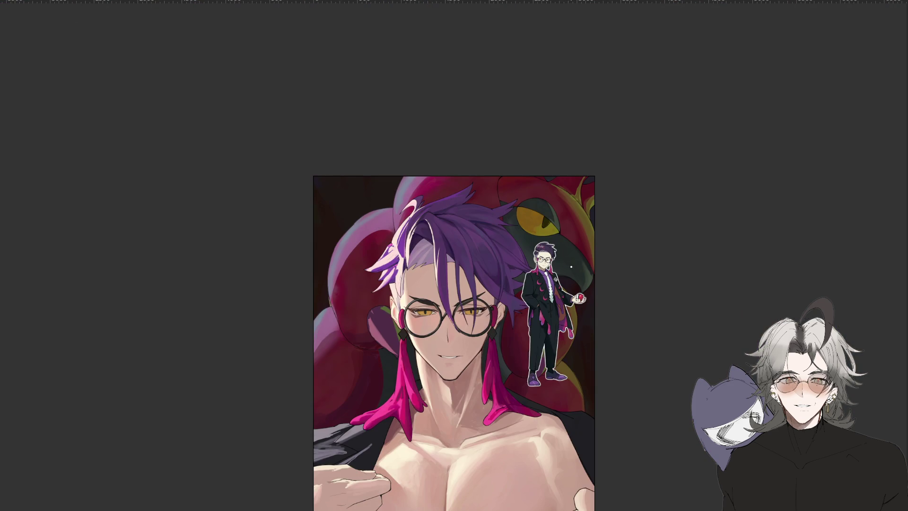
pyautogui.scroll(6, 443, 318)
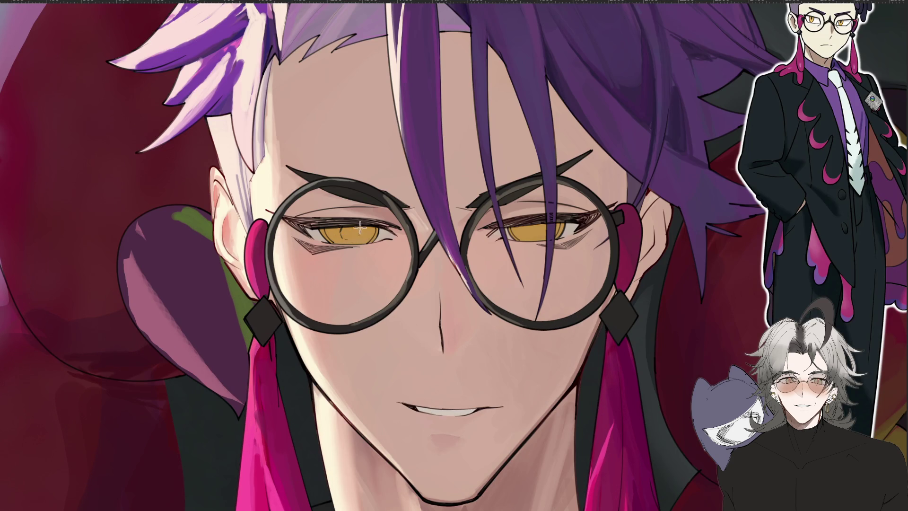
pyautogui.scroll(-5, 345, 236)
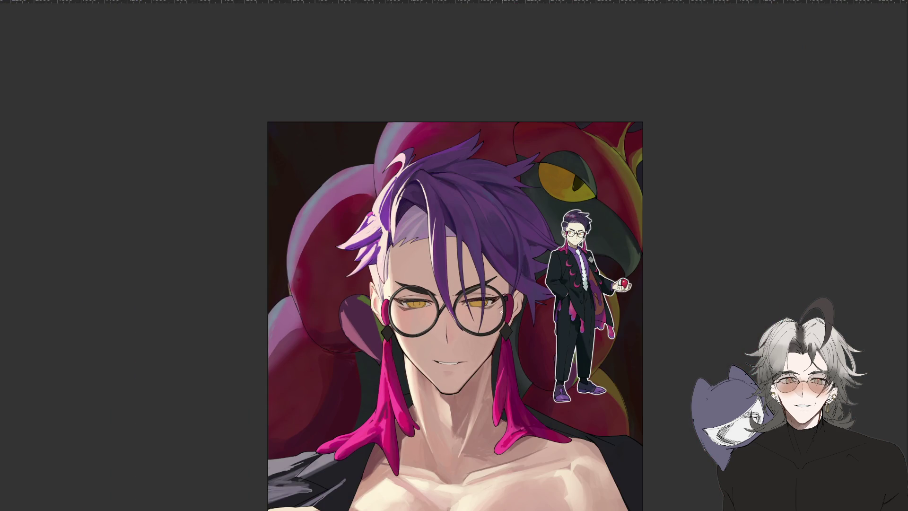
pyautogui.scroll(5, 502, 312)
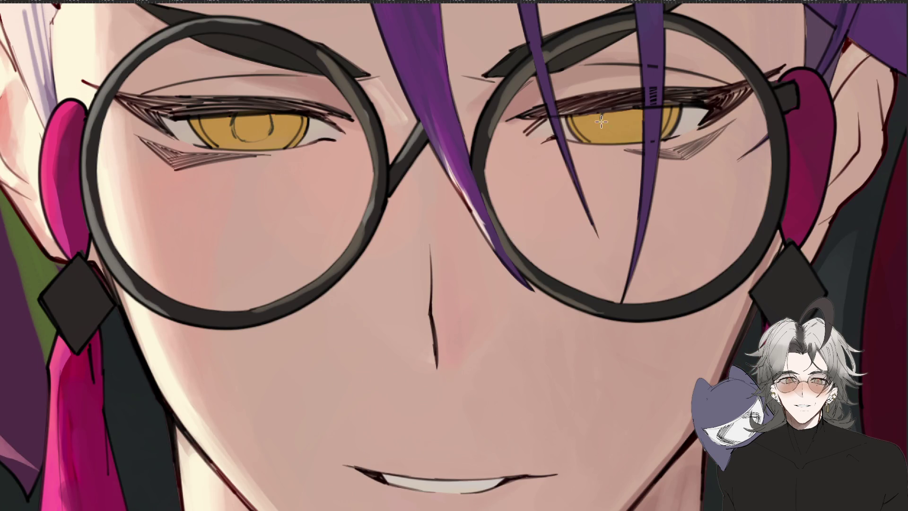
pyautogui.moveTo(604, 125)
pyautogui.mouseDown()
pyautogui.moveTo(609, 116)
pyautogui.moveTo(624, 123)
pyautogui.moveTo(613, 130)
pyautogui.moveTo(627, 111)
pyautogui.mouseUp()
pyautogui.moveTo(253, 120)
pyautogui.mouseDown()
pyautogui.moveTo(246, 130)
pyautogui.moveTo(238, 120)
pyautogui.mouseUp()
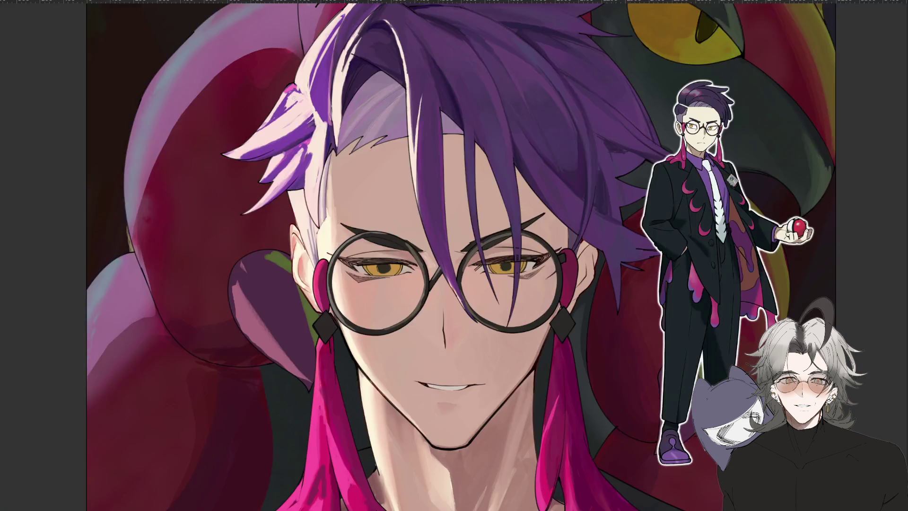
pyautogui.hotkey('ctrl', '-')
pyautogui.hotkey('ctrl', '+')
pyautogui.hotkey('ctrl', '+')
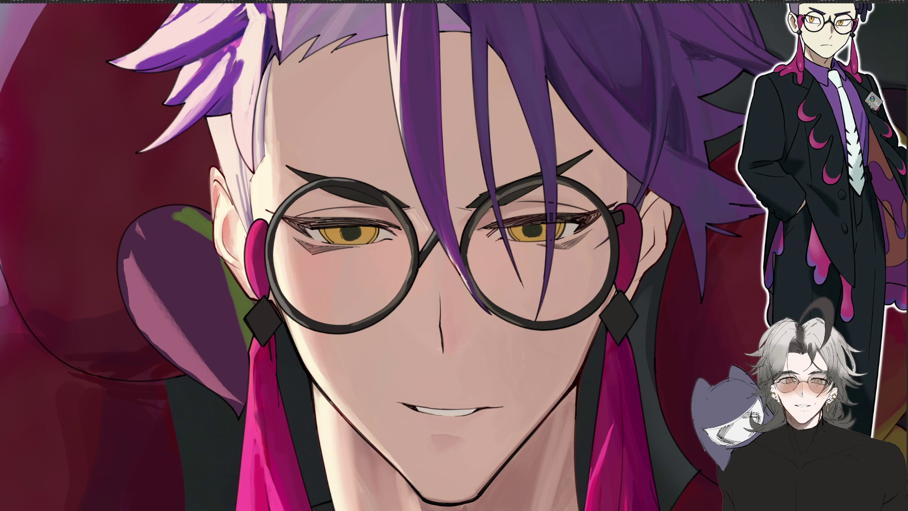
# Paint lighter brown strokes and highlights onto both pupils, undoing a stray green iris stroke
pyautogui.scroll(5, 352, 211)
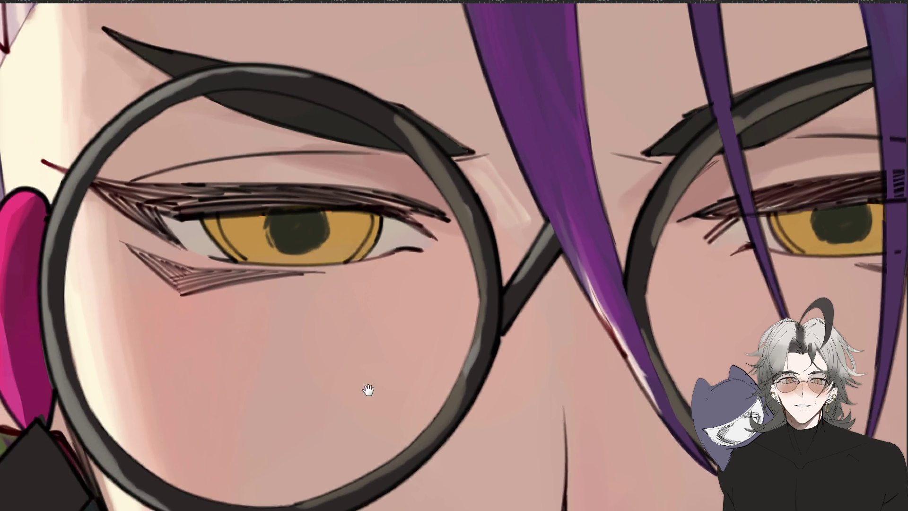
pyautogui.moveTo(291, 246)
pyautogui.mouseDown()
pyautogui.moveTo(308, 232)
pyautogui.moveTo(284, 251)
pyautogui.moveTo(287, 226)
pyautogui.moveTo(300, 233)
pyautogui.moveTo(290, 239)
pyautogui.moveTo(302, 238)
pyautogui.moveTo(289, 244)
pyautogui.moveTo(324, 223)
pyautogui.moveTo(298, 244)
pyautogui.mouseUp()
pyautogui.hotkey('ctrl', 'z')
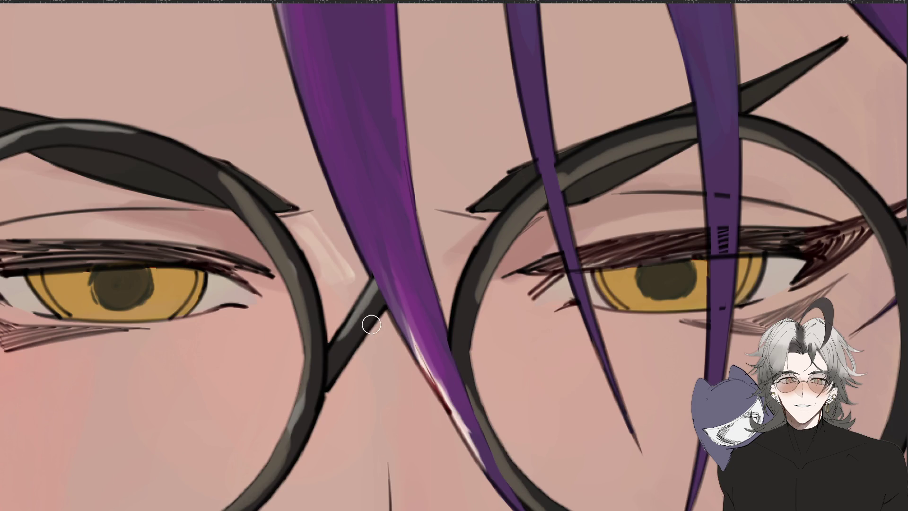
pyautogui.moveTo(142, 277)
pyautogui.mouseDown()
pyautogui.moveTo(97, 279)
pyautogui.moveTo(103, 288)
pyautogui.moveTo(122, 280)
pyautogui.mouseUp()
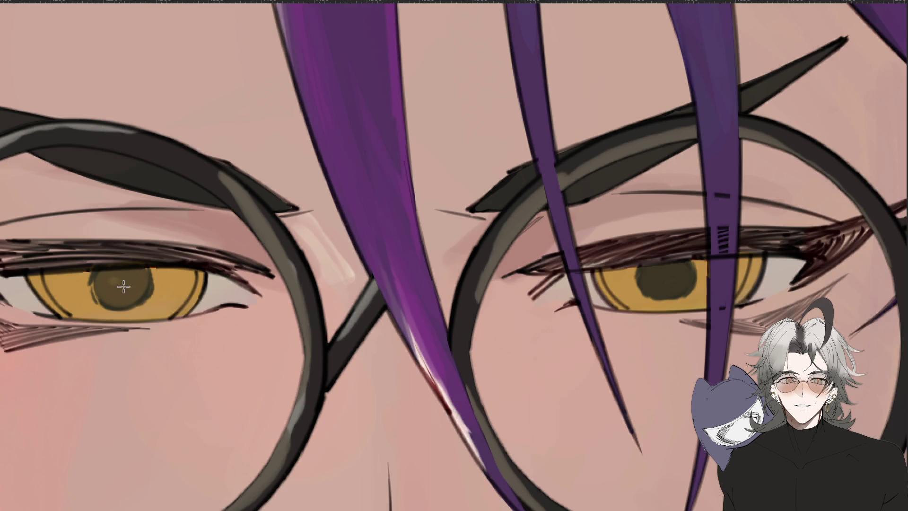
pyautogui.moveTo(691, 255)
pyautogui.mouseDown()
pyautogui.moveTo(662, 274)
pyautogui.moveTo(664, 283)
pyautogui.moveTo(669, 277)
pyautogui.mouseUp()
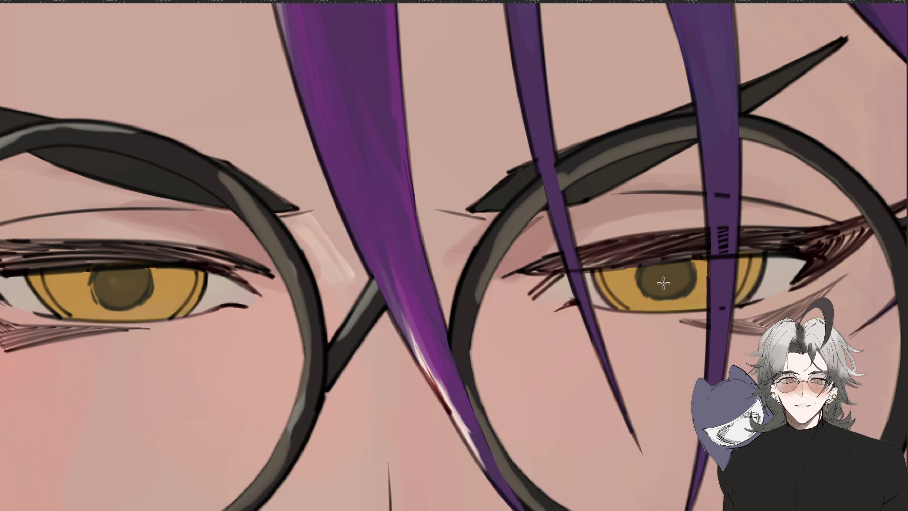
# Darken a small spot below the left iris and tint its lower-right edge pink
pyautogui.hotkey('ctrl', '-')
pyautogui.hotkey('ctrl', '-')
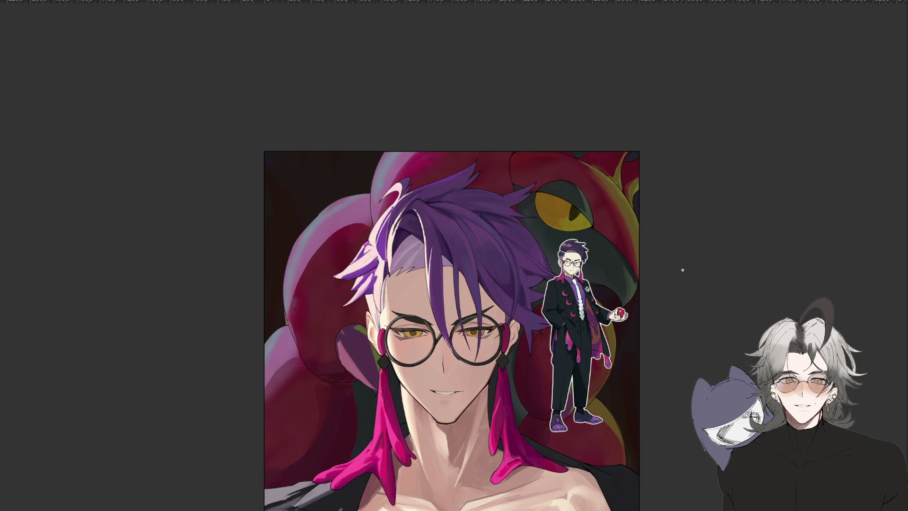
pyautogui.hotkey('ctrl', '-')
pyautogui.hotkey('ctrl', '+')
pyautogui.moveTo(679, 265)
pyautogui.mouseDown()
pyautogui.moveTo(492, 472)
pyautogui.moveTo(482, 355)
pyautogui.mouseUp()
pyautogui.hotkey('ctrl', '+')
pyautogui.hotkey('ctrl', '+')
pyautogui.hotkey('ctrl', '+')
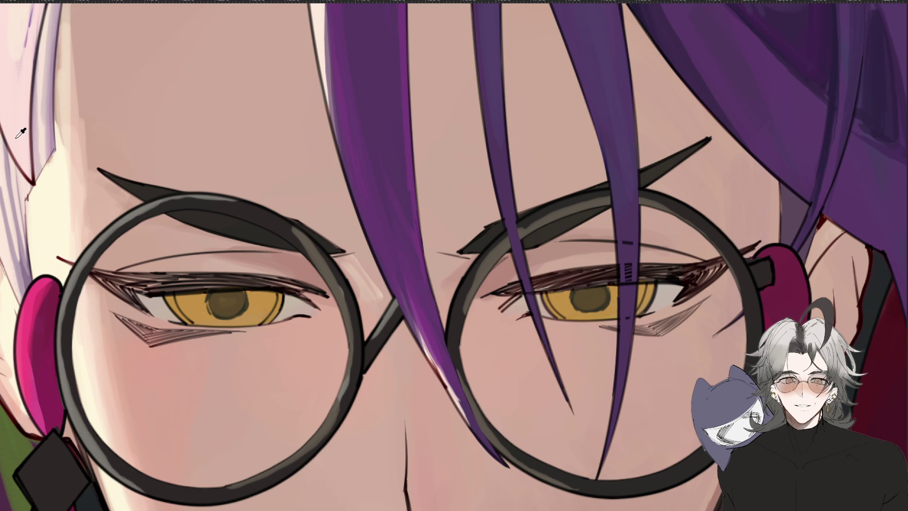
pyautogui.moveTo(570, 312); pyautogui.dragTo(570, 315)
pyautogui.moveTo(255, 312)
pyautogui.mouseDown()
pyautogui.moveTo(198, 316)
pyautogui.moveTo(207, 317)
pyautogui.mouseUp()
# Tint the lower edge of the right iris and the lower-left of the left iris pink
pyautogui.moveTo(252, 123)
pyautogui.mouseDown()
pyautogui.moveTo(320, 108)
pyautogui.moveTo(196, 234)
pyautogui.moveTo(221, 261)
pyautogui.moveTo(272, 271)
pyautogui.mouseUp()
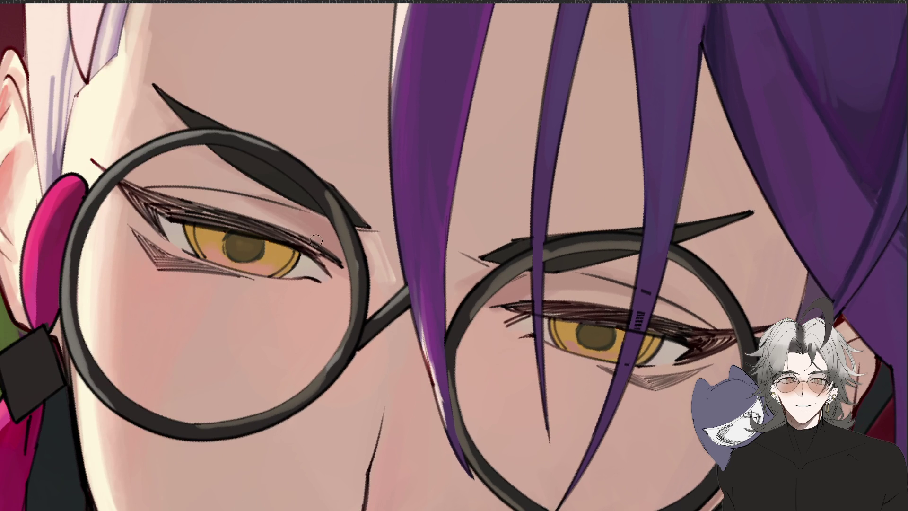
pyautogui.moveTo(567, 341)
pyautogui.mouseDown()
pyautogui.moveTo(586, 356)
pyautogui.moveTo(624, 349)
pyautogui.mouseUp()
pyautogui.scroll(-5, 653, 342)
pyautogui.scroll(5, 482, 337)
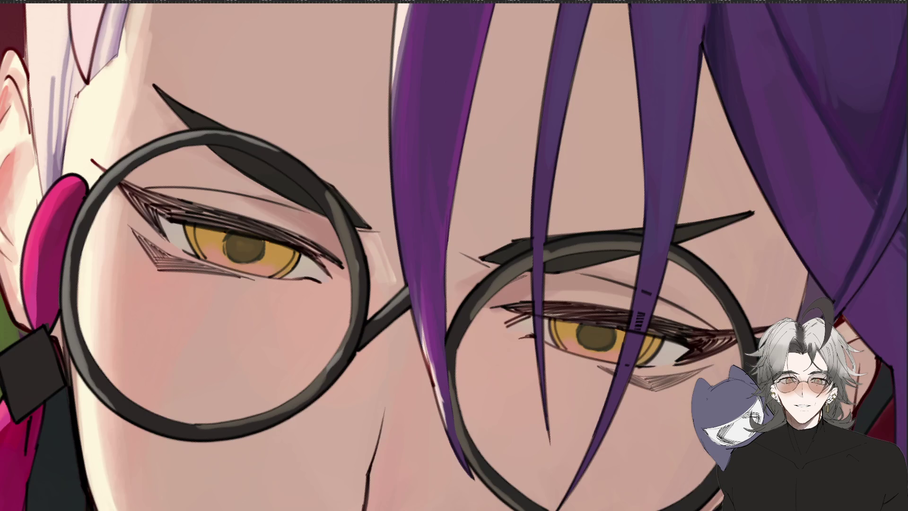
pyautogui.moveTo(255, 239)
pyautogui.mouseDown()
pyautogui.moveTo(216, 251)
pyautogui.moveTo(214, 259)
pyautogui.moveTo(243, 275)
pyautogui.mouseUp()
pyautogui.scroll(-4, 522, 278)
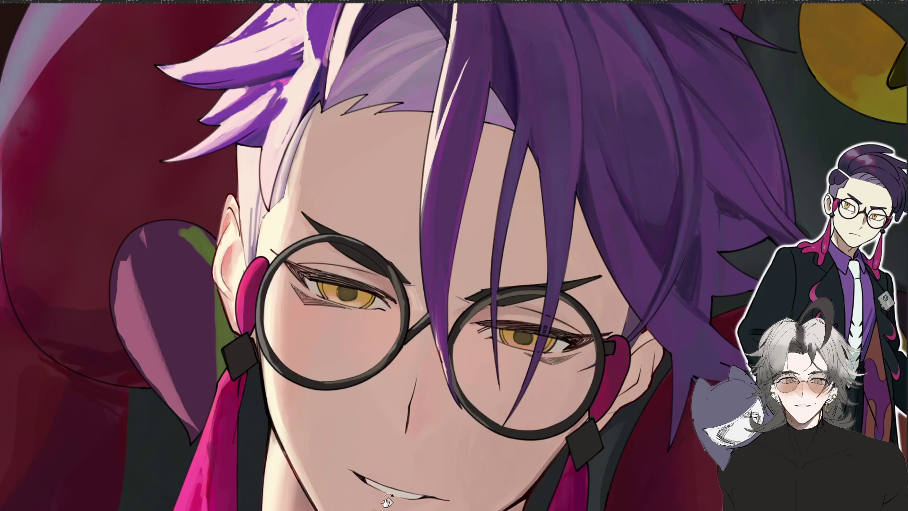
pyautogui.scroll(1, 522, 279)
pyautogui.scroll(2, 522, 278)
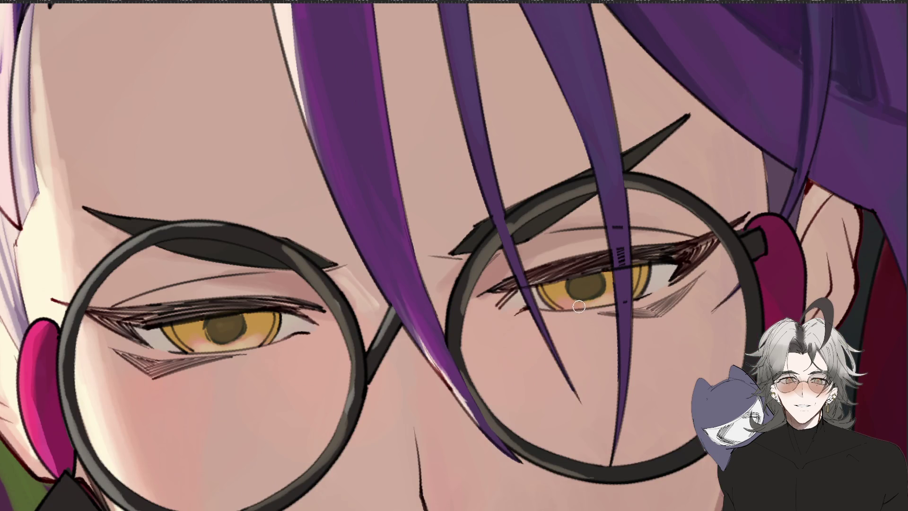
pyautogui.scroll(-3, 562, 291)
pyautogui.scroll(2, 562, 291)
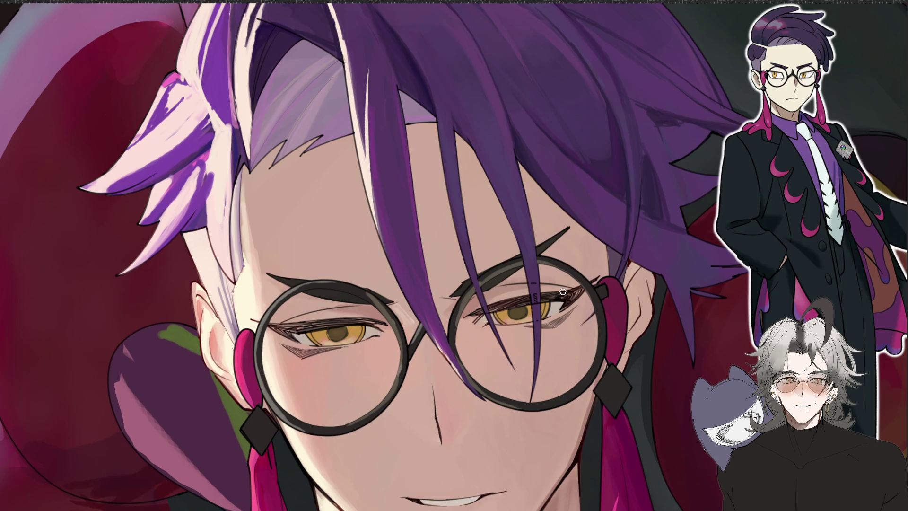
pyautogui.scroll(2, 551, 298)
pyautogui.scroll(2, 422, 221)
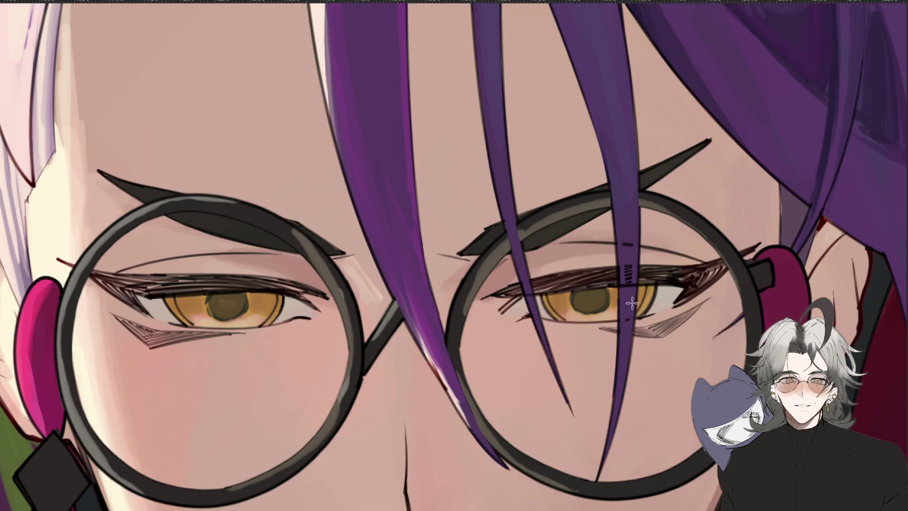
pyautogui.scroll(-2, 627, 298)
pyautogui.scroll(-1, 627, 299)
pyautogui.scroll(2, 626, 299)
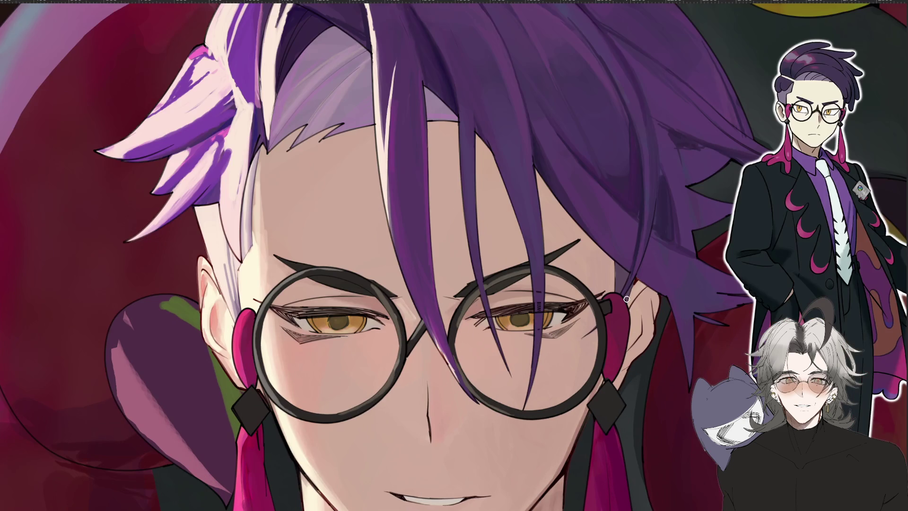
pyautogui.scroll(1, 461, 302)
pyautogui.moveTo(430, 362); pyautogui.dragTo(466, 345)
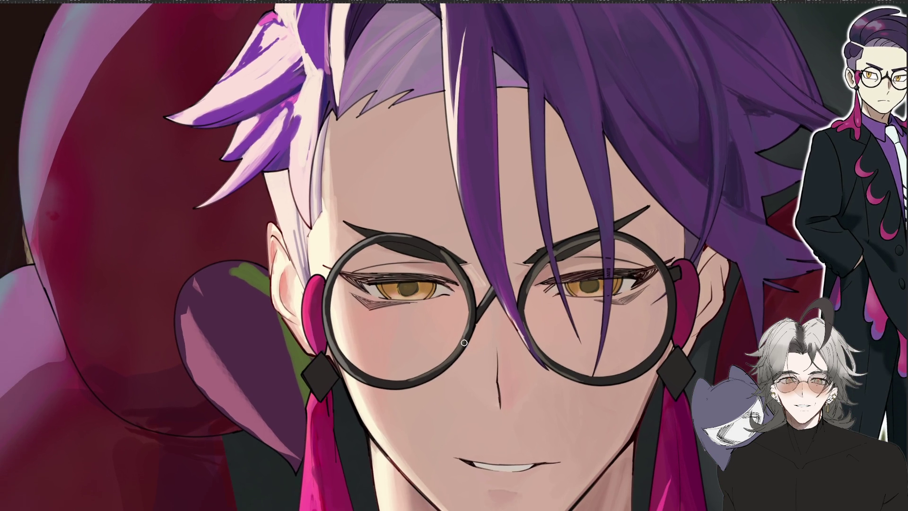
pyautogui.scroll(1, 383, 296)
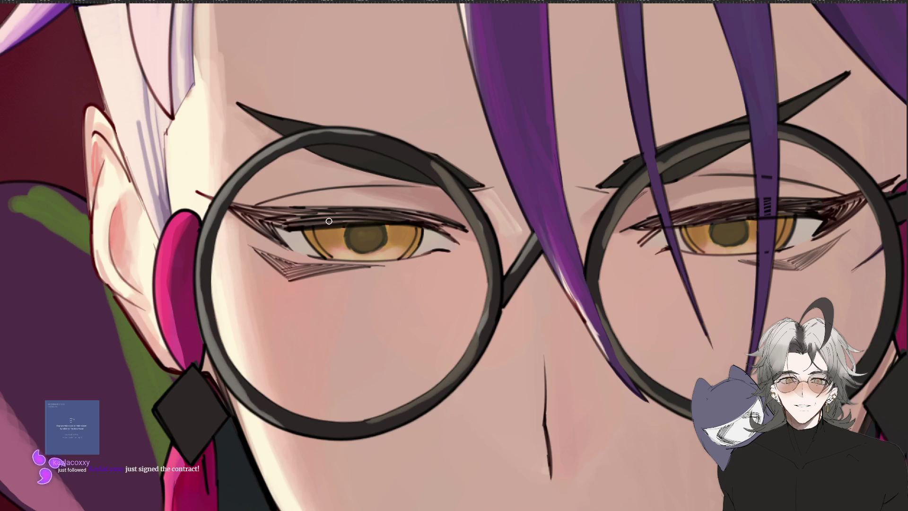
pyautogui.moveTo(466, 375); pyautogui.dragTo(240, 392)
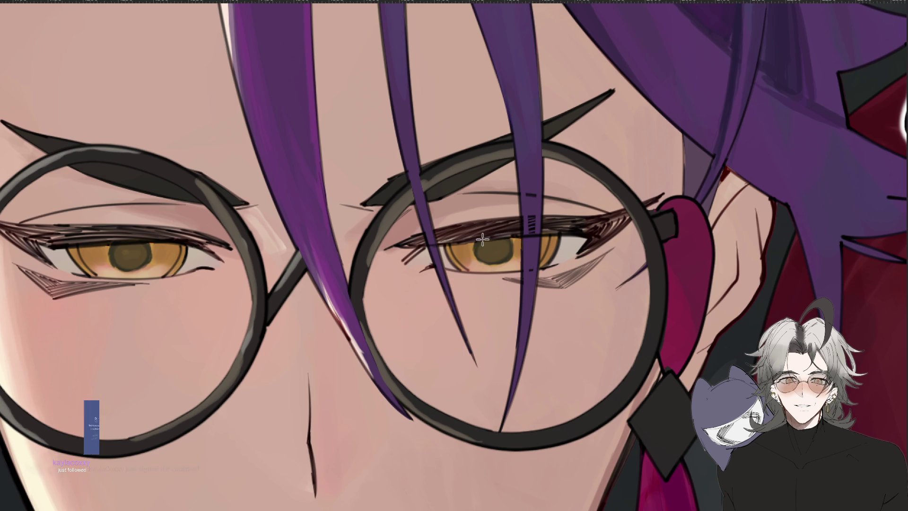
pyautogui.hotkey('ctrl', '0')
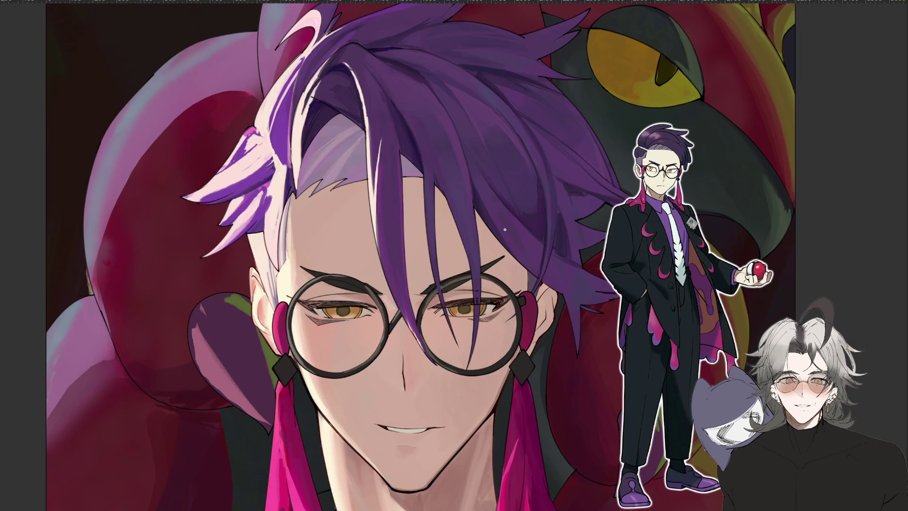
pyautogui.scroll(5, 482, 323)
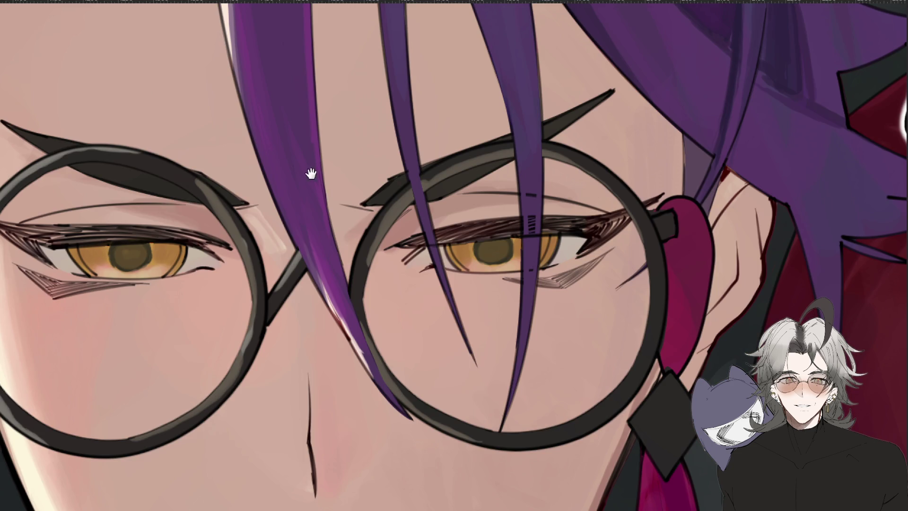
pyautogui.moveTo(285, 166); pyautogui.dragTo(492, 247)
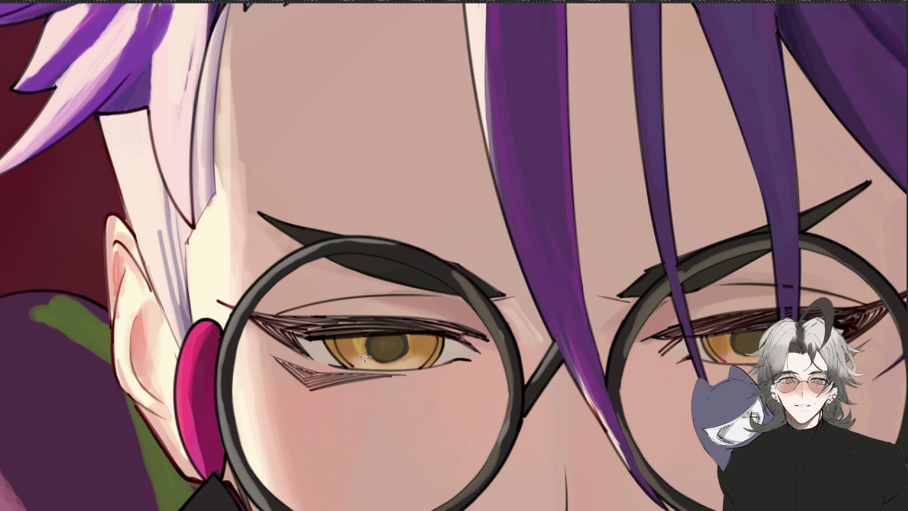
pyautogui.moveTo(415, 337)
pyautogui.mouseDown()
pyautogui.moveTo(410, 352)
pyautogui.moveTo(414, 343)
pyautogui.mouseUp()
pyautogui.scroll(-5, 387, 358)
pyautogui.scroll(5, 387, 358)
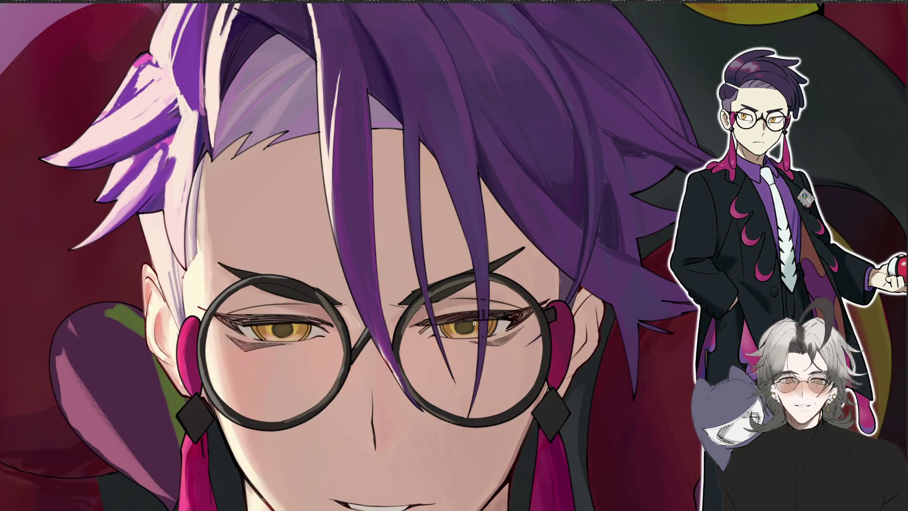
pyautogui.scroll(-3, 475, 326)
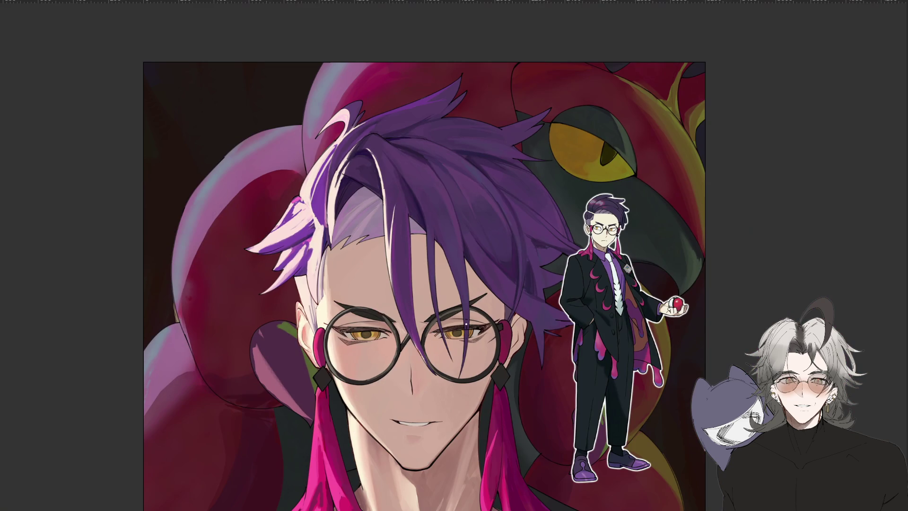
pyautogui.scroll(3, 466, 324)
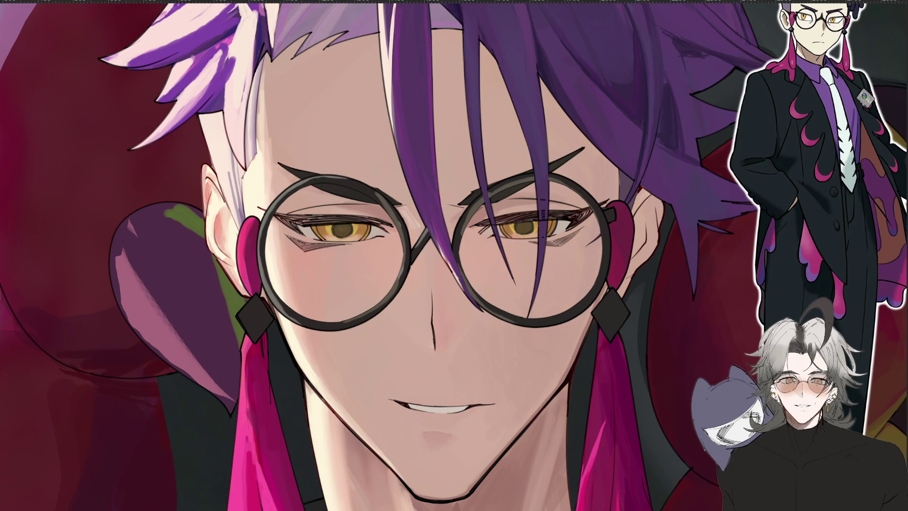
pyautogui.moveTo(78, 343); pyautogui.dragTo(350, 336)
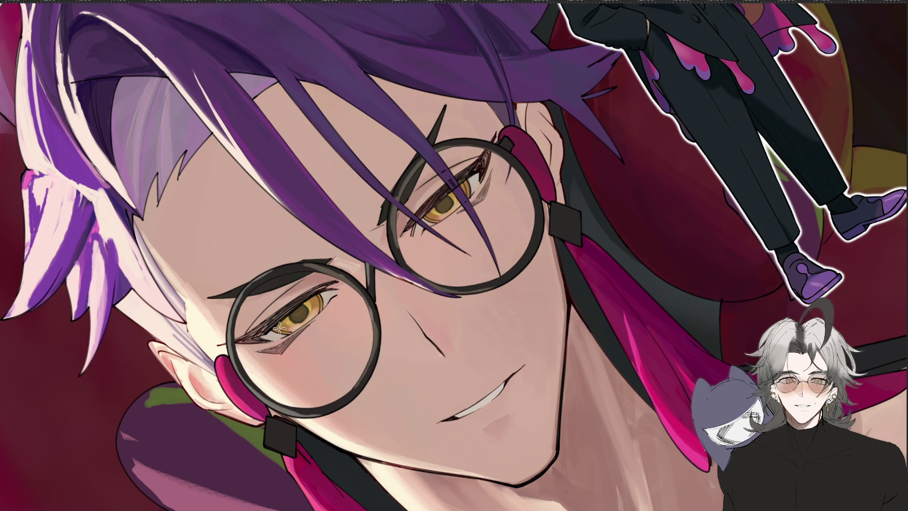
pyautogui.moveTo(246, 434); pyautogui.dragTo(322, 298)
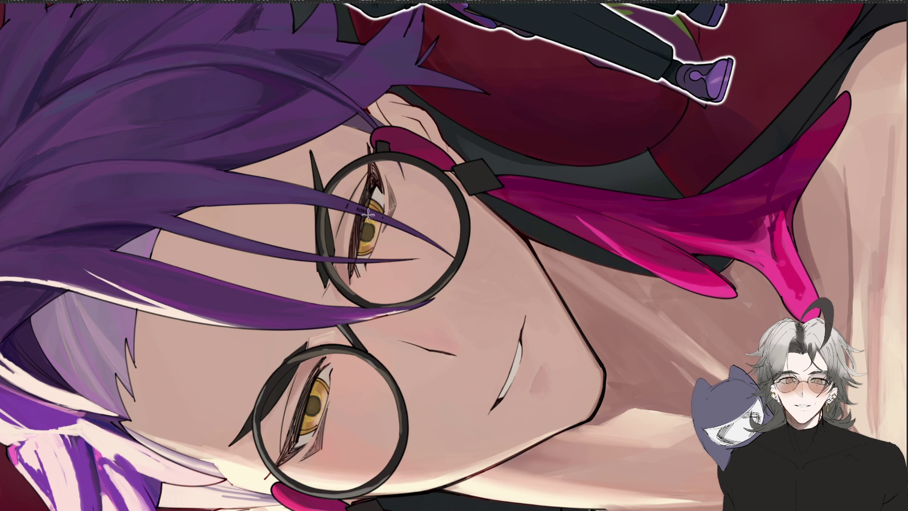
pyautogui.moveTo(367, 214)
pyautogui.mouseDown()
pyautogui.moveTo(534, 440)
pyautogui.moveTo(521, 370)
pyautogui.moveTo(553, 344)
pyautogui.mouseUp()
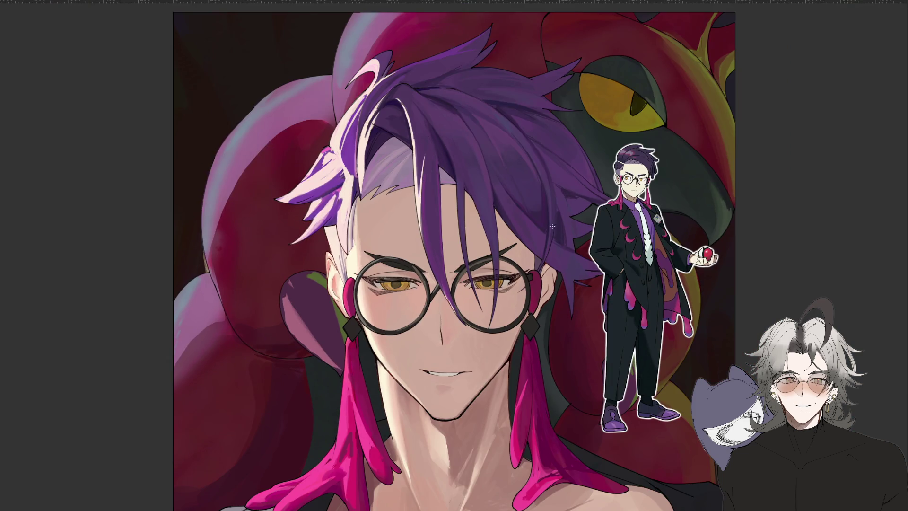
pyautogui.hotkey('ctrl', '-')
pyautogui.hotkey('ctrl', '+')
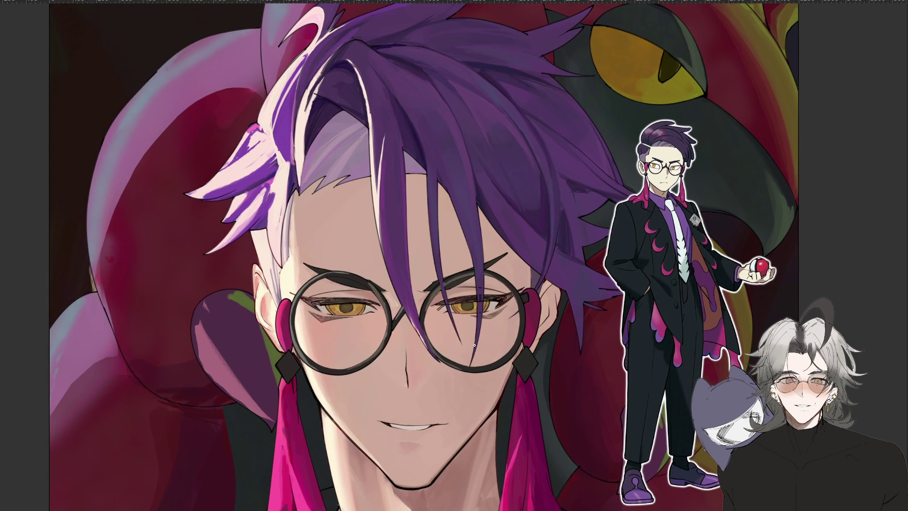
pyautogui.scroll(-1, 441, 289)
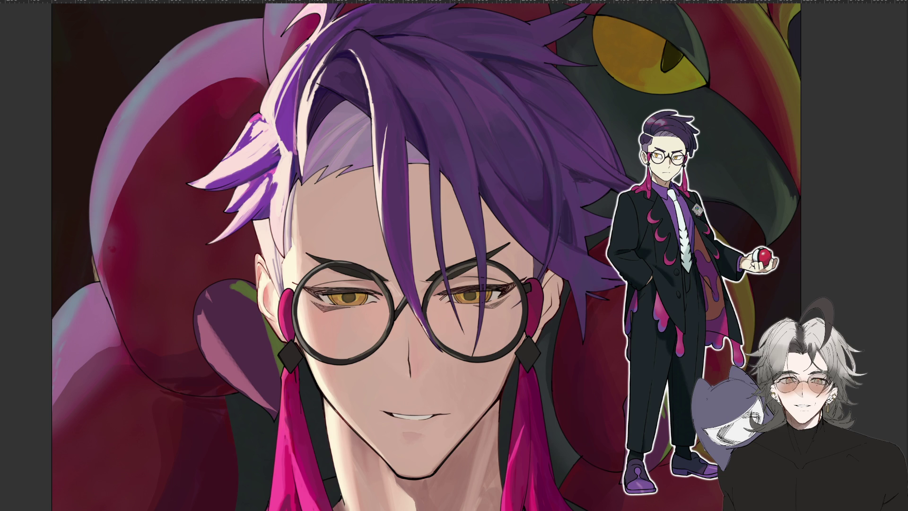
pyautogui.press('h')
pyautogui.scroll(2, 478, 325)
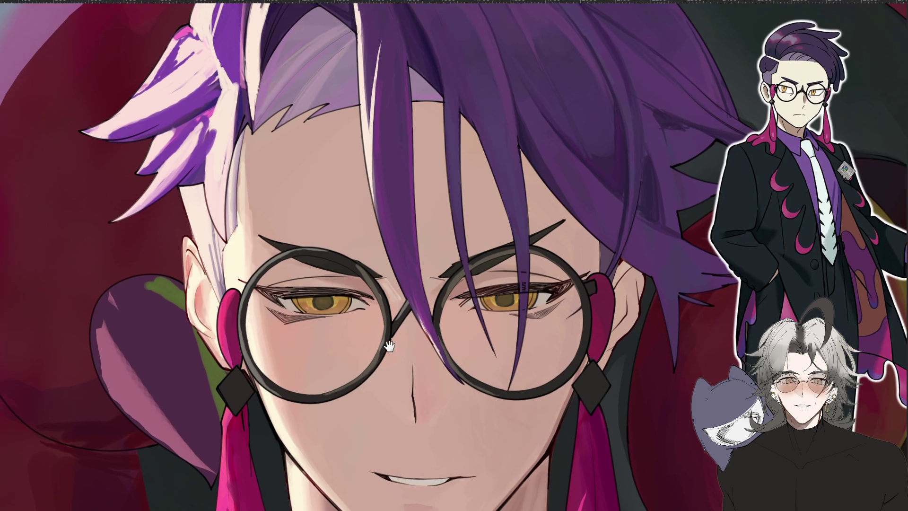
pyautogui.moveTo(333, 318); pyautogui.dragTo(357, 343)
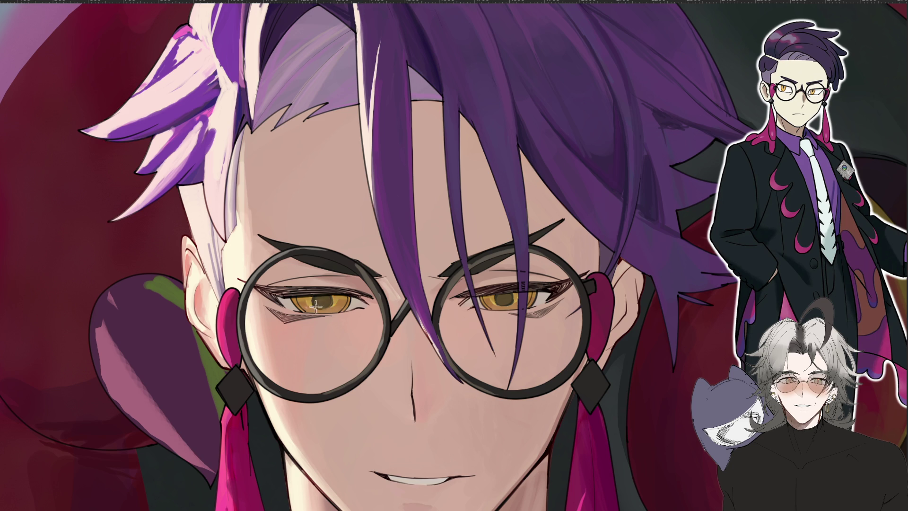
pyautogui.press('alt')
pyautogui.scroll(-5, 509, 295)
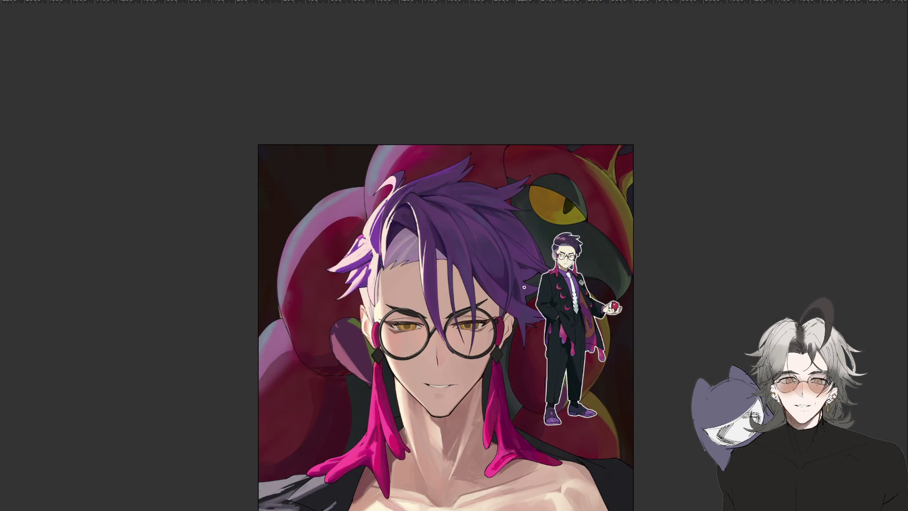
pyautogui.scroll(3, 524, 287)
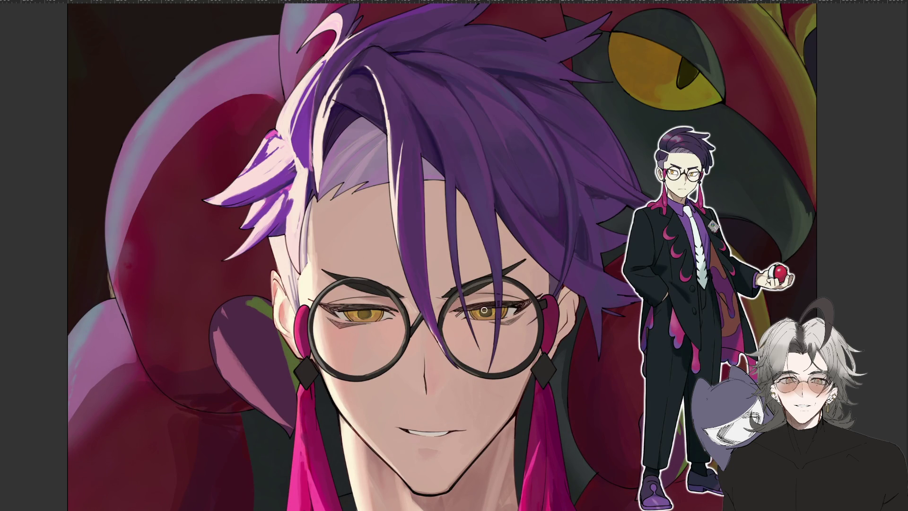
pyautogui.scroll(-4, 505, 296)
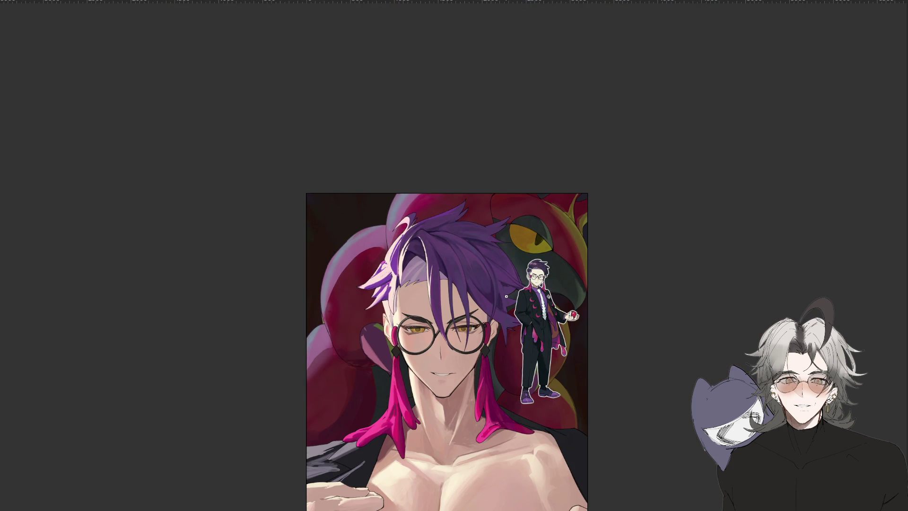
pyautogui.scroll(4, 506, 296)
pyautogui.scroll(4, 458, 289)
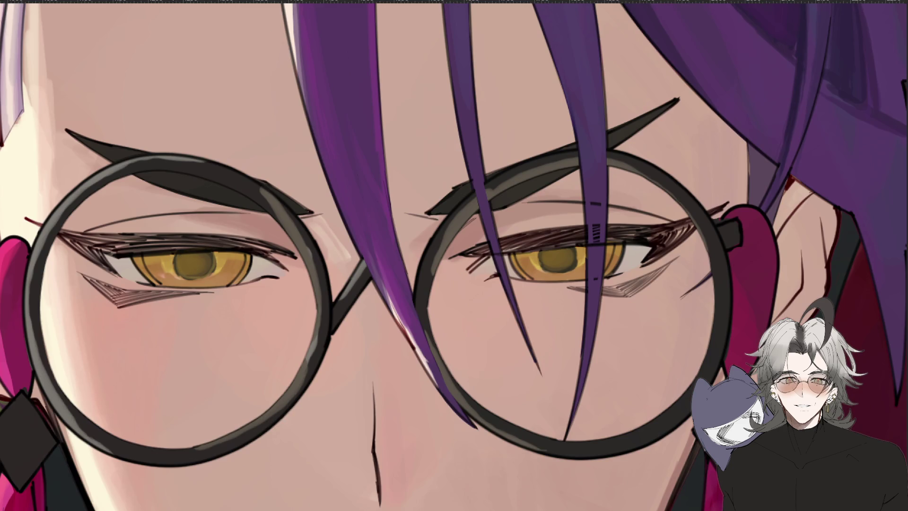
pyautogui.moveTo(253, 145)
pyautogui.mouseDown()
pyautogui.moveTo(575, 279)
pyautogui.moveTo(509, 357)
pyautogui.mouseUp()
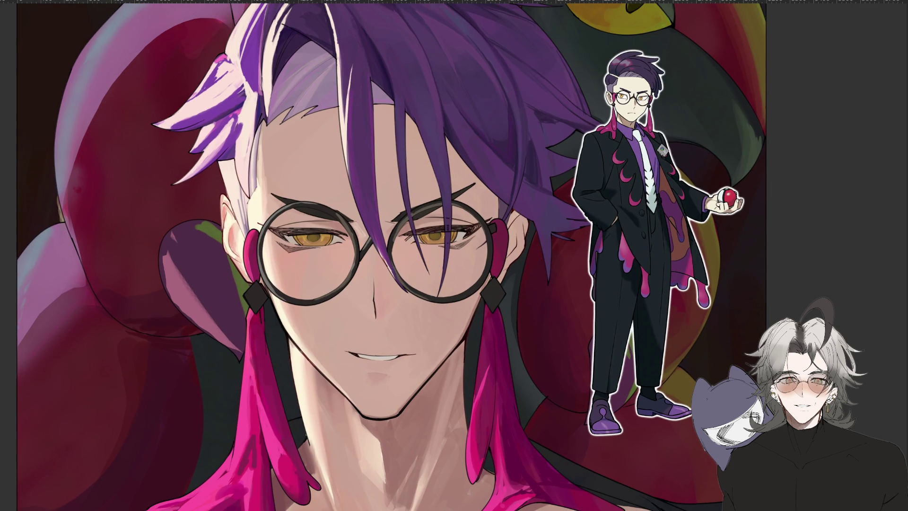
pyautogui.hotkey('ctrl', '0')
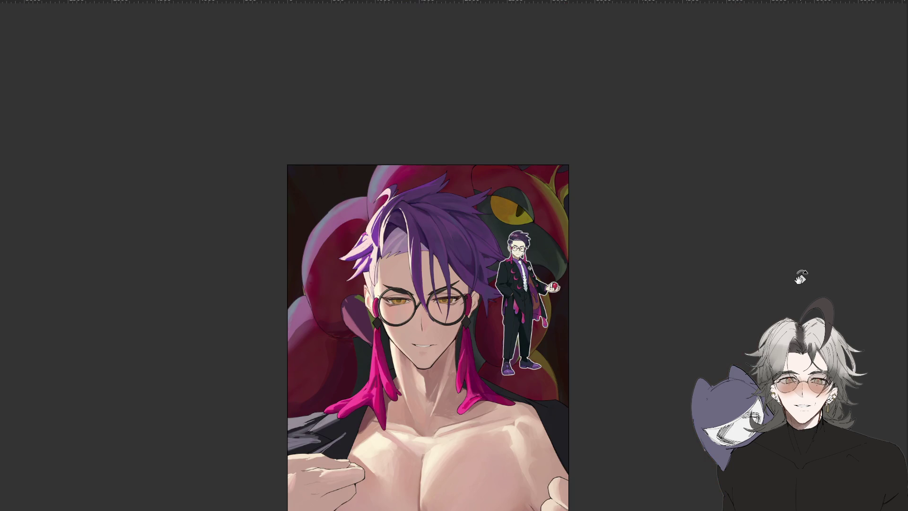
pyautogui.hotkey('ctrl', '+')
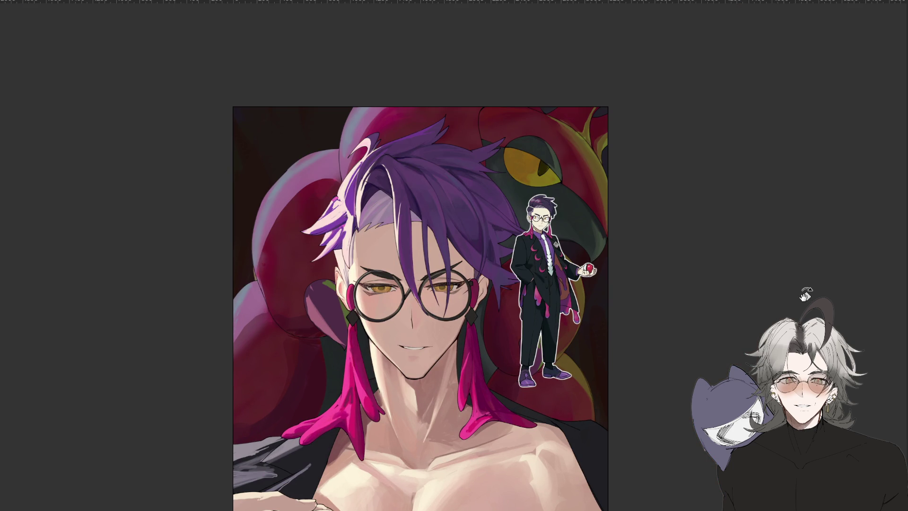
pyautogui.scroll(5, 497, 251)
pyautogui.scroll(-2, 421, 114)
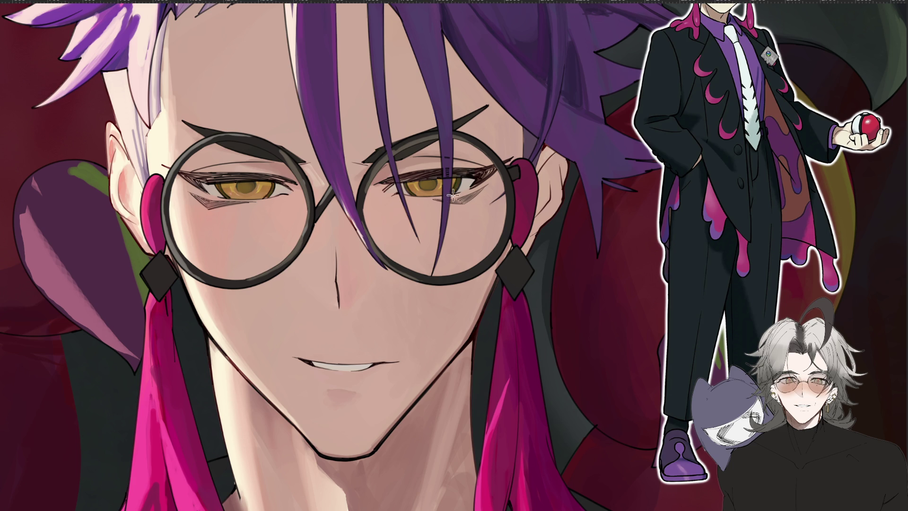
pyautogui.hotkey('ctrl', '0')
pyautogui.moveTo(487, 389)
pyautogui.mouseDown()
pyautogui.moveTo(502, 411)
pyautogui.moveTo(378, 308)
pyautogui.mouseUp()
pyautogui.scroll(3, 472, 359)
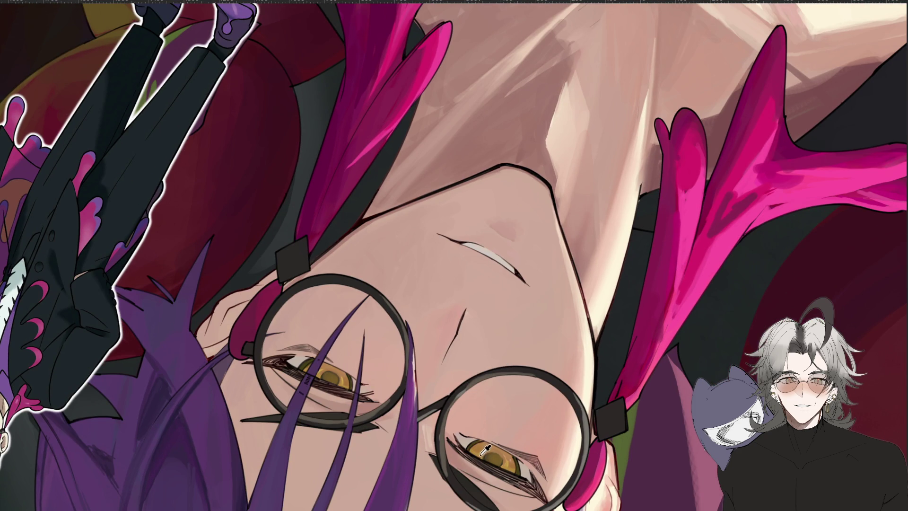
pyautogui.moveTo(444, 280); pyautogui.dragTo(435, 304)
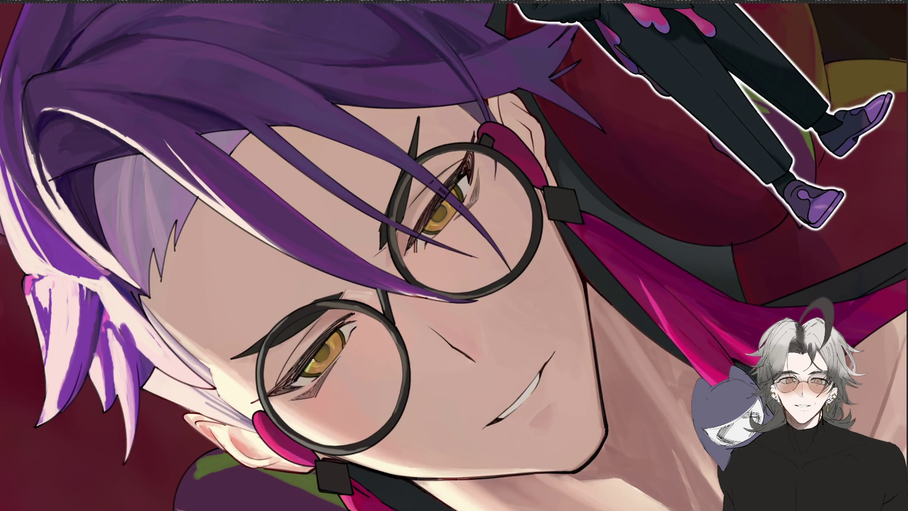
pyautogui.scroll(-3, 331, 338)
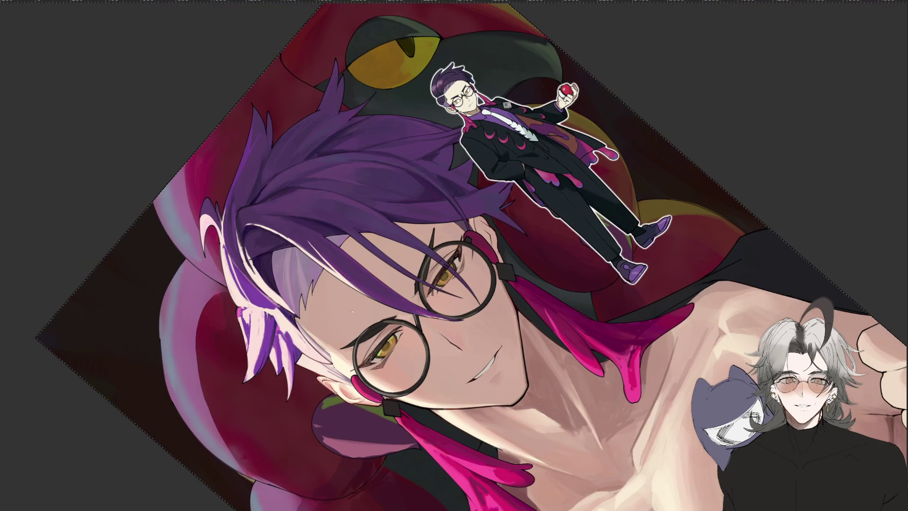
pyautogui.moveTo(352, 311); pyautogui.dragTo(492, 471)
pyautogui.scroll(-3, 497, 466)
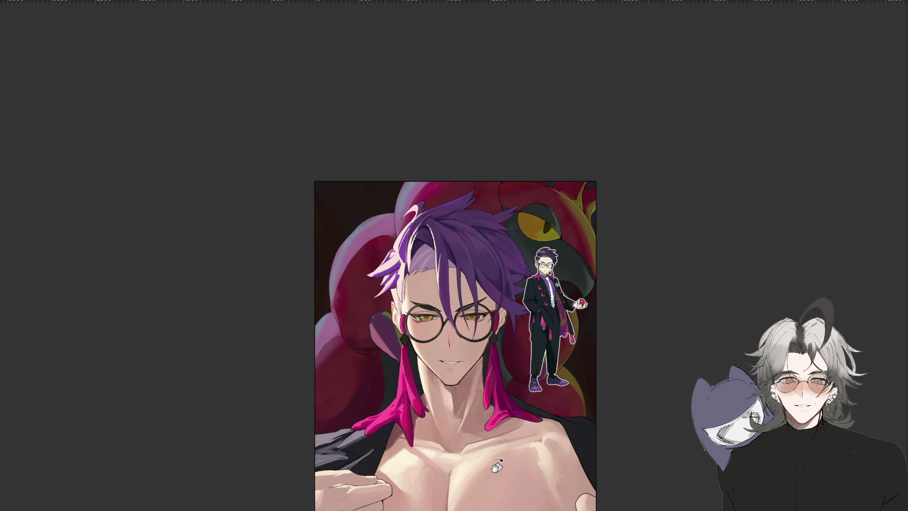
pyautogui.scroll(2, 498, 326)
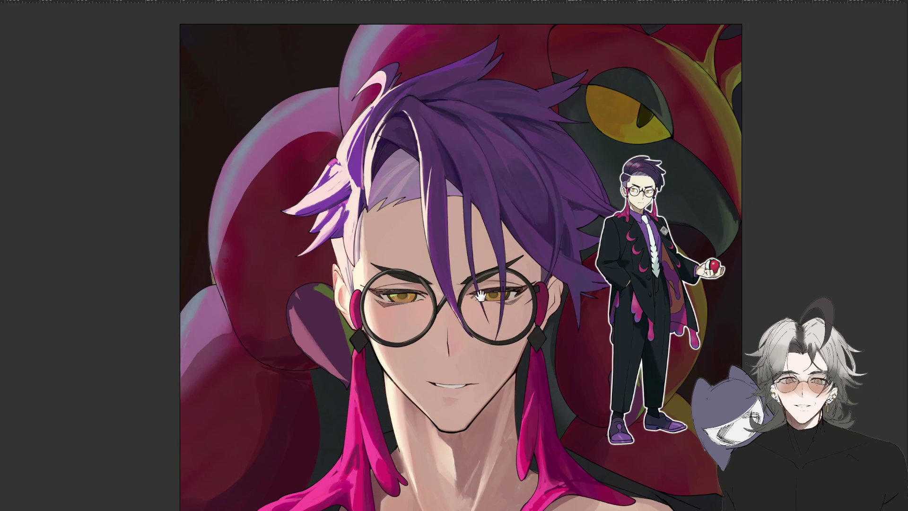
pyautogui.moveTo(468, 289); pyautogui.dragTo(449, 343)
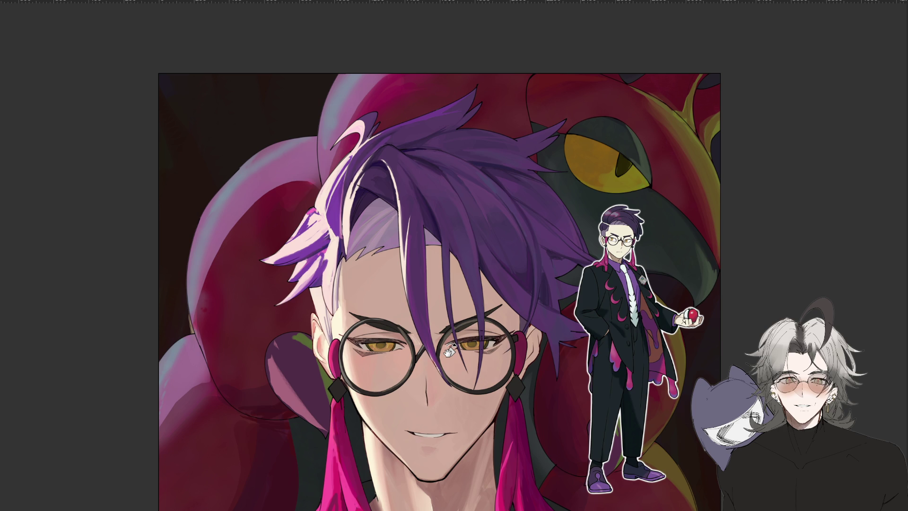
pyautogui.scroll(1, 448, 351)
pyautogui.scroll(1, 555, 318)
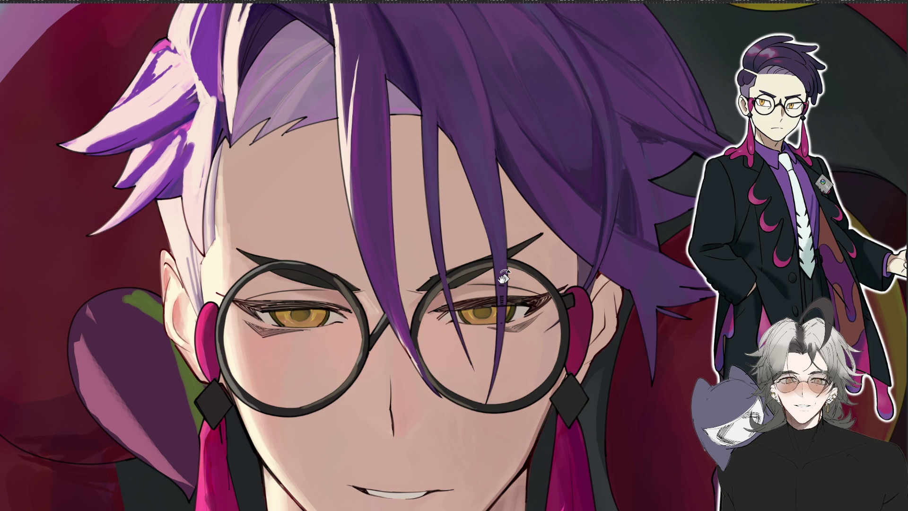
# Paint lighter highlight strokes on the iris around the pupil of one yellow eye
pyautogui.scroll(-5, 502, 278)
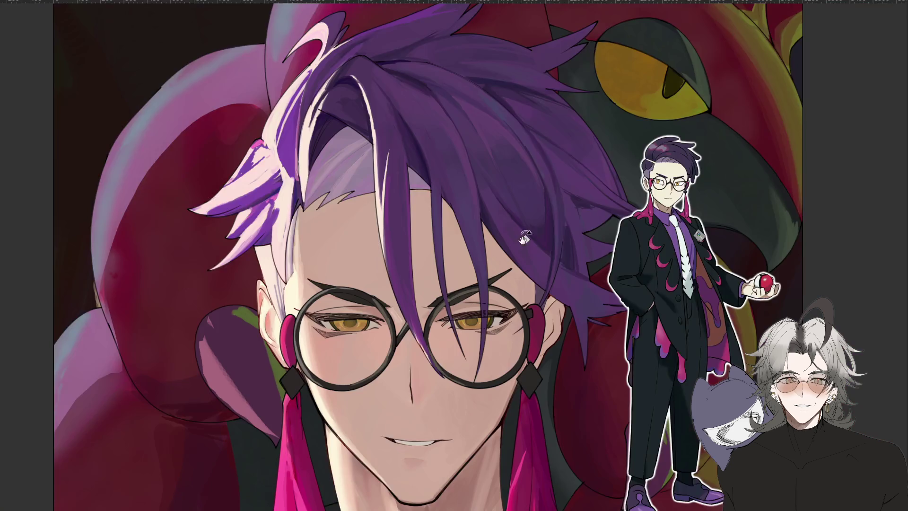
pyautogui.scroll(2, 402, 299)
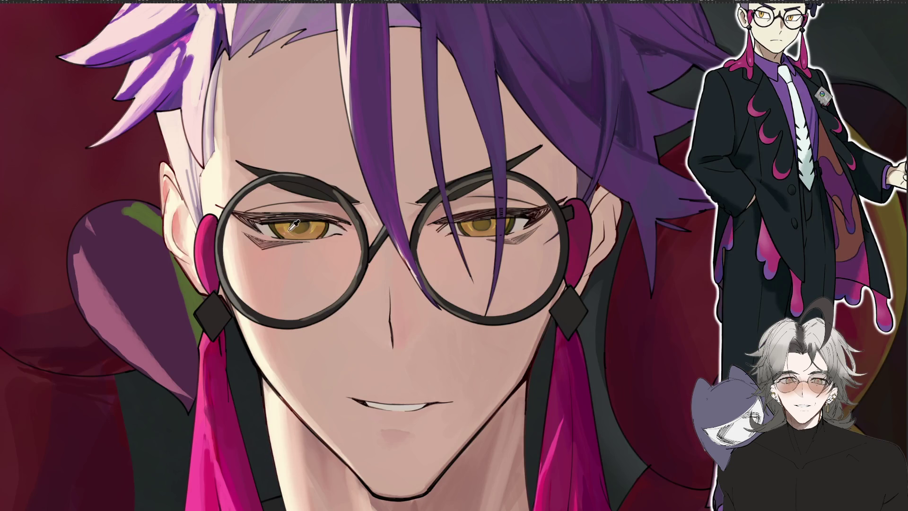
pyautogui.scroll(3, 300, 225)
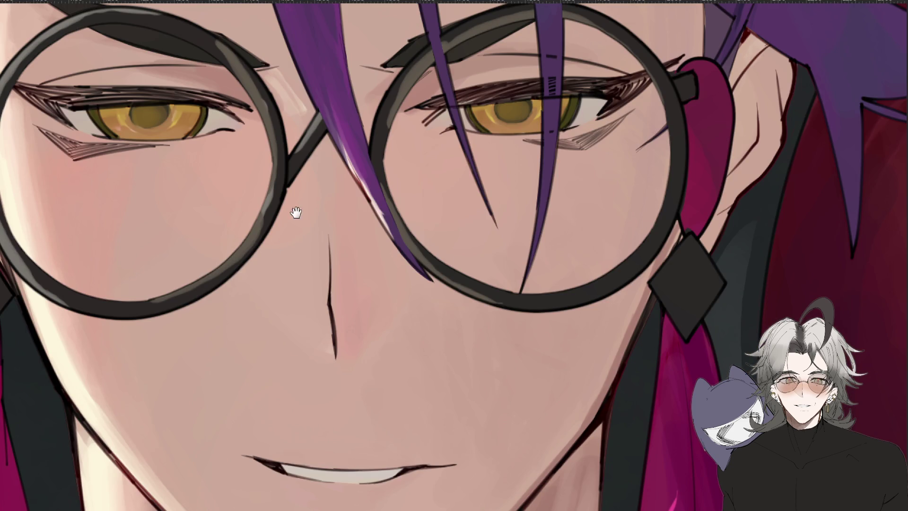
pyautogui.moveTo(298, 202); pyautogui.dragTo(340, 283)
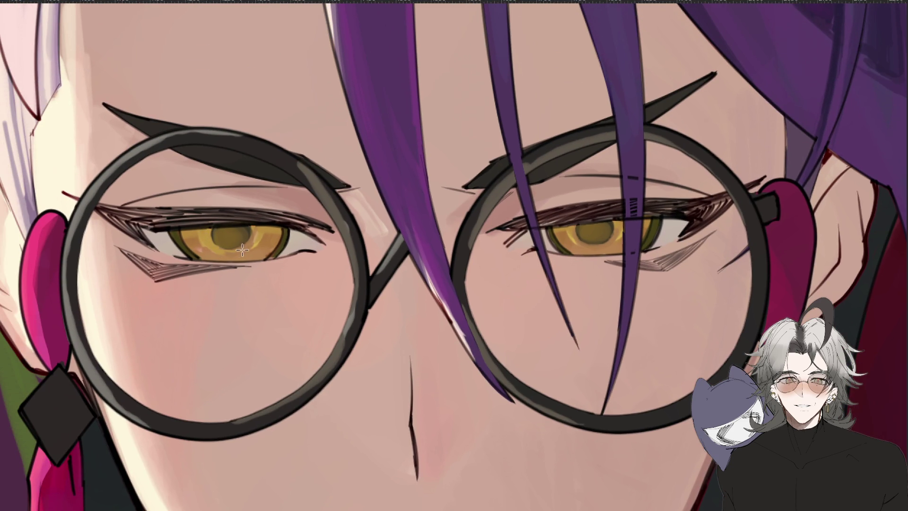
pyautogui.hotkey('ctrl', '0')
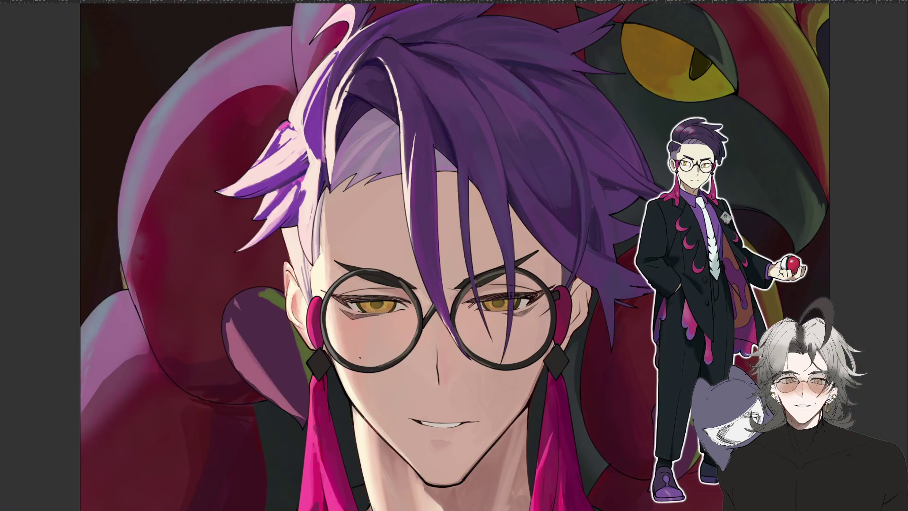
pyautogui.scroll(6, 360, 307)
pyautogui.moveTo(410, 317)
pyautogui.mouseDown()
pyautogui.moveTo(441, 298)
pyautogui.moveTo(448, 64)
pyautogui.moveTo(475, 81)
pyautogui.moveTo(458, 78)
pyautogui.mouseUp()
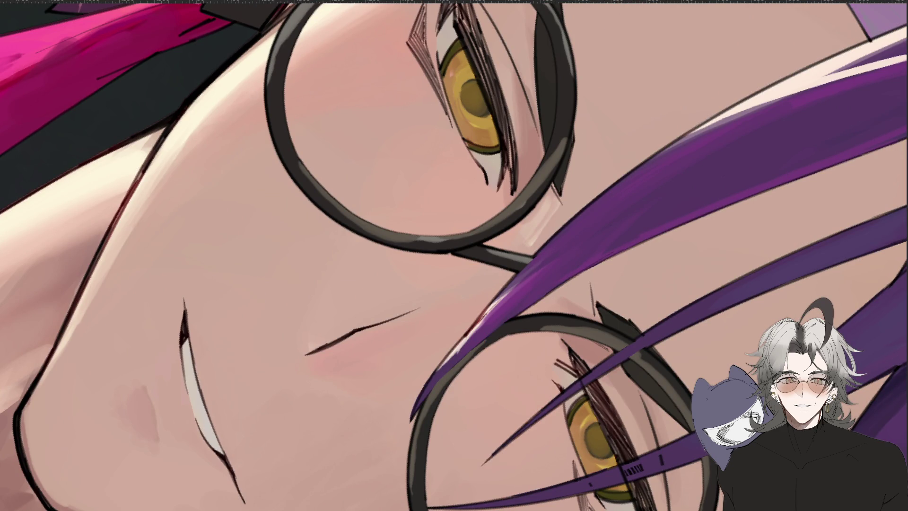
pyautogui.moveTo(454, 80); pyautogui.dragTo(462, 118)
# Mirror and rotate the view to check the eye, then turn it back nearly upright
pyautogui.press('m')
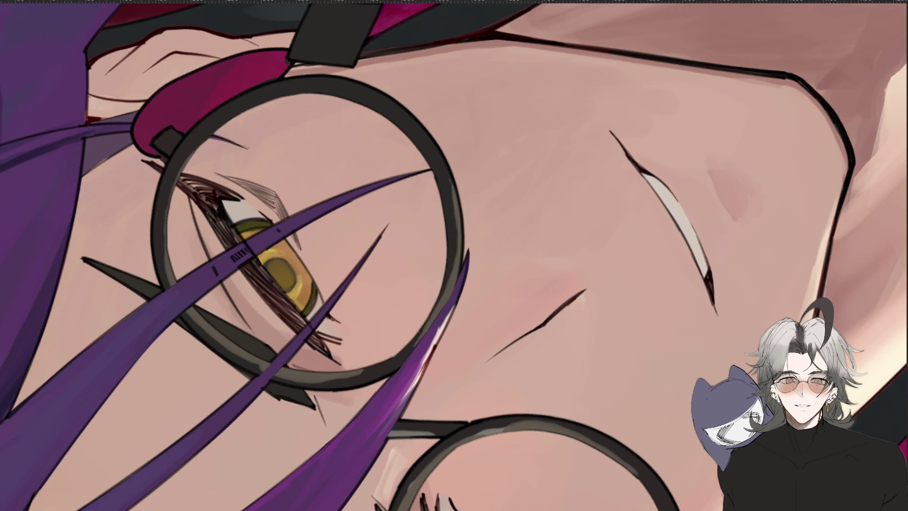
pyautogui.press('5')
pyautogui.press('m')
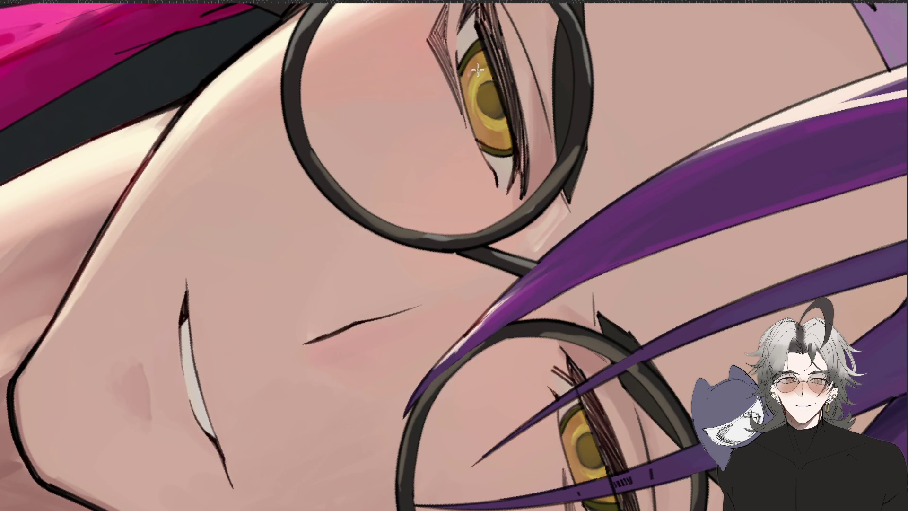
pyautogui.moveTo(550, 175)
pyautogui.mouseDown()
pyautogui.moveTo(529, 331)
pyautogui.moveTo(364, 325)
pyautogui.moveTo(286, 369)
pyautogui.mouseUp()
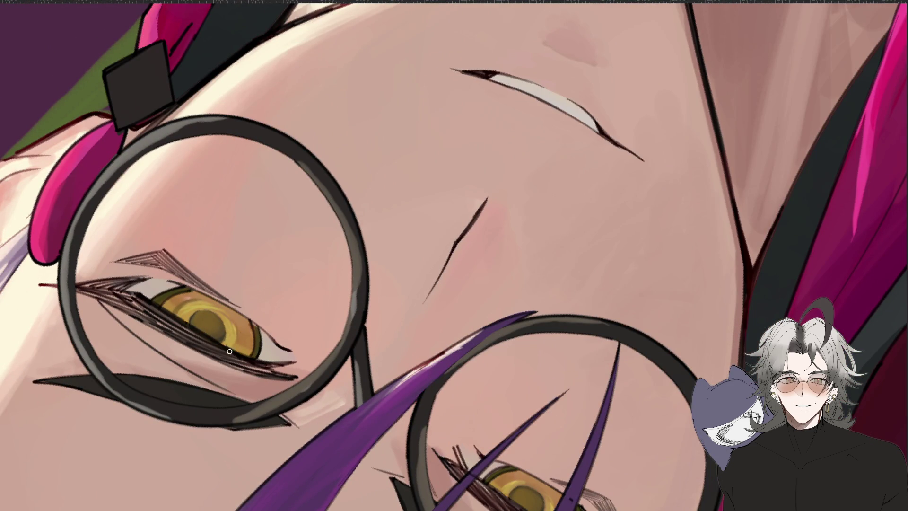
pyautogui.scroll(-5, 329, 333)
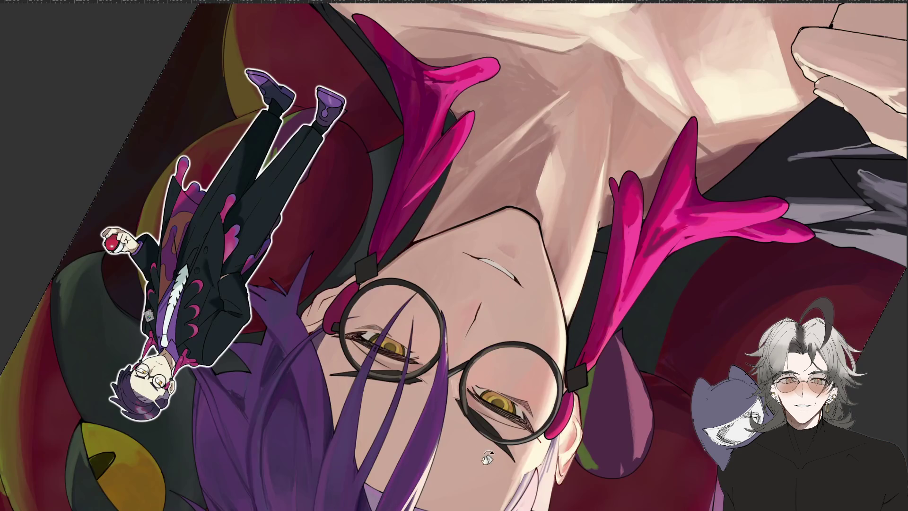
pyautogui.scroll(5, 259, 405)
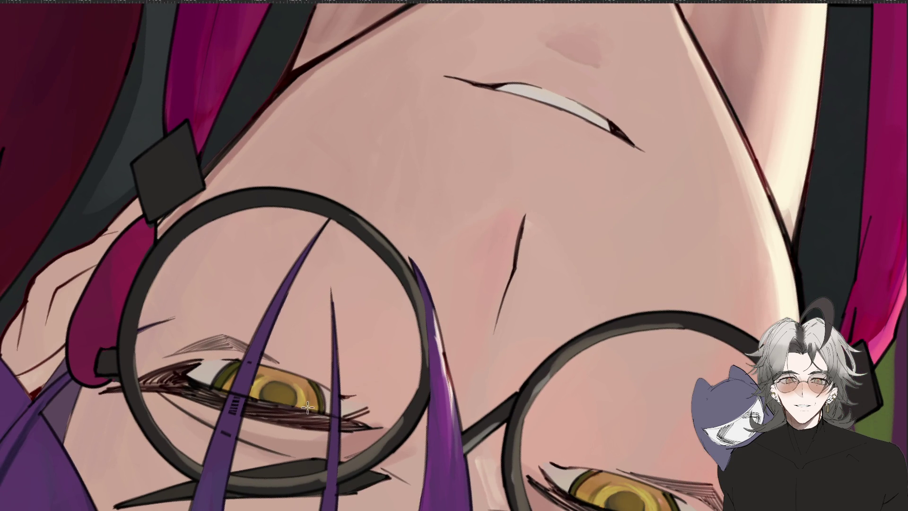
pyautogui.scroll(-5, 304, 411)
pyautogui.moveTo(356, 473)
pyautogui.mouseDown()
pyautogui.moveTo(528, 198)
pyautogui.moveTo(638, 312)
pyautogui.mouseUp()
pyautogui.scroll(-5, 637, 313)
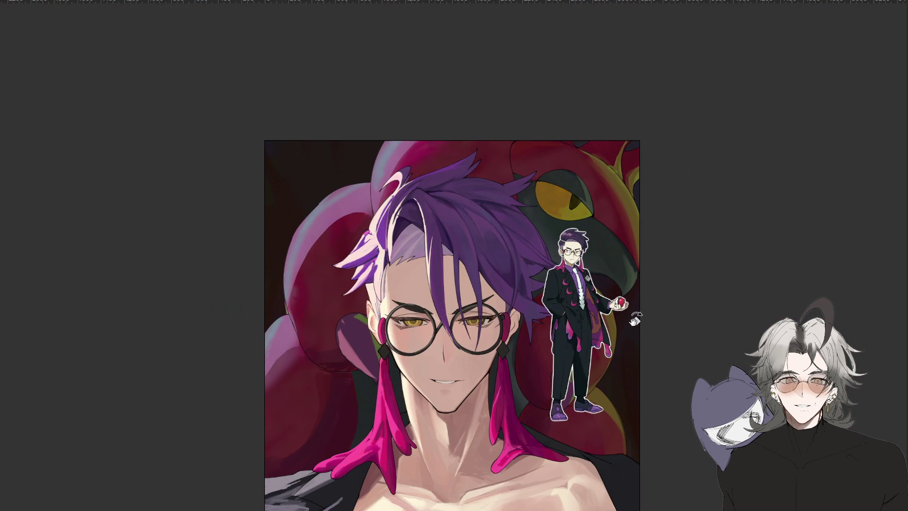
pyautogui.scroll(4, 453, 336)
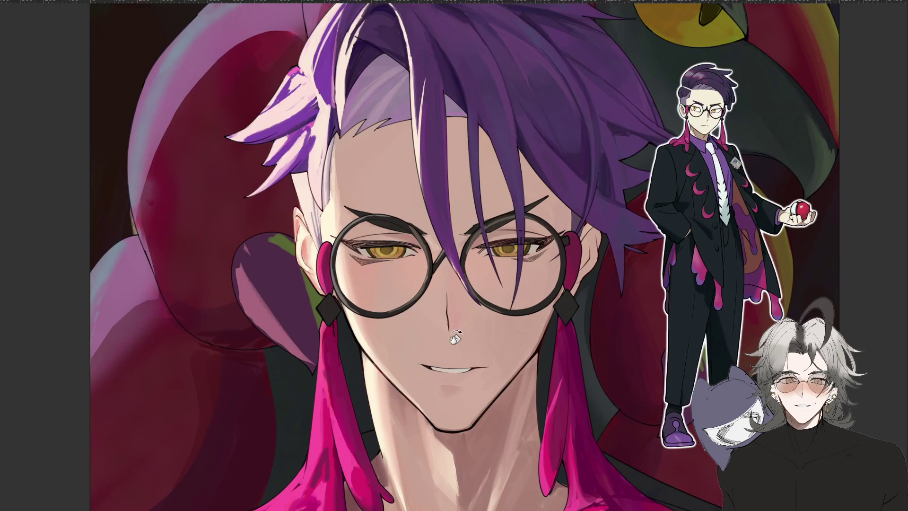
pyautogui.scroll(2, 454, 343)
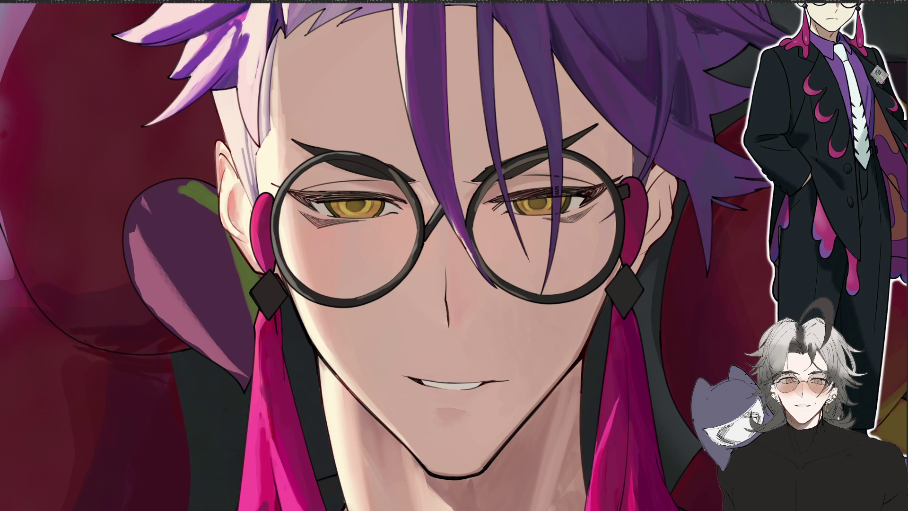
pyautogui.moveTo(544, 301); pyautogui.dragTo(513, 309)
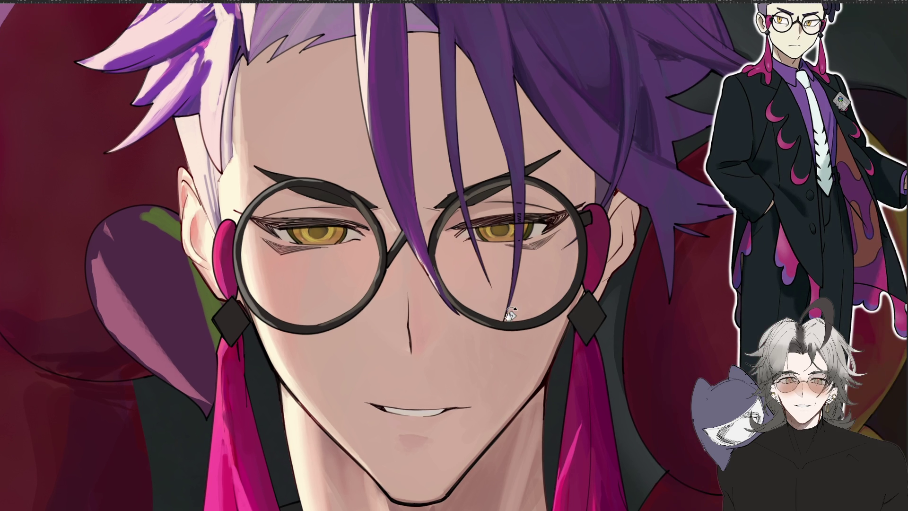
pyautogui.scroll(1, 476, 251)
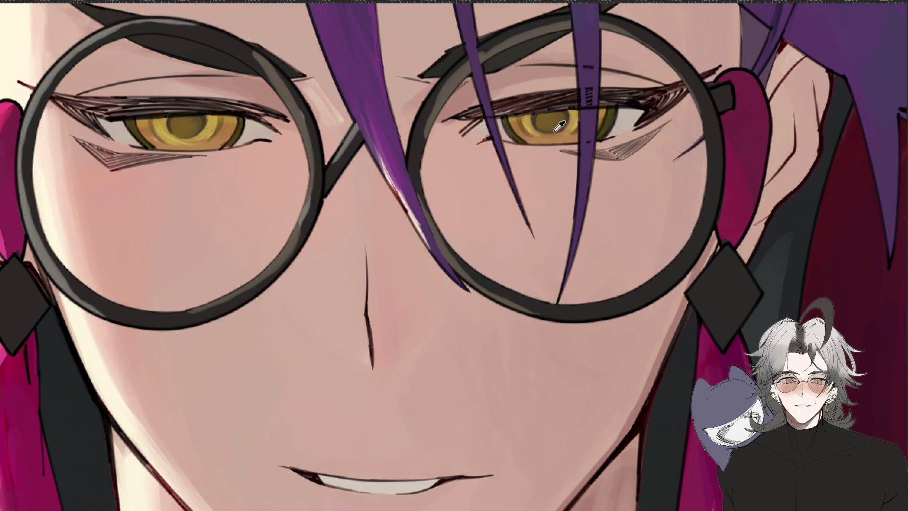
pyautogui.moveTo(566, 160)
pyautogui.mouseDown()
pyautogui.moveTo(617, 265)
pyautogui.moveTo(662, 245)
pyautogui.moveTo(681, 223)
pyautogui.mouseUp()
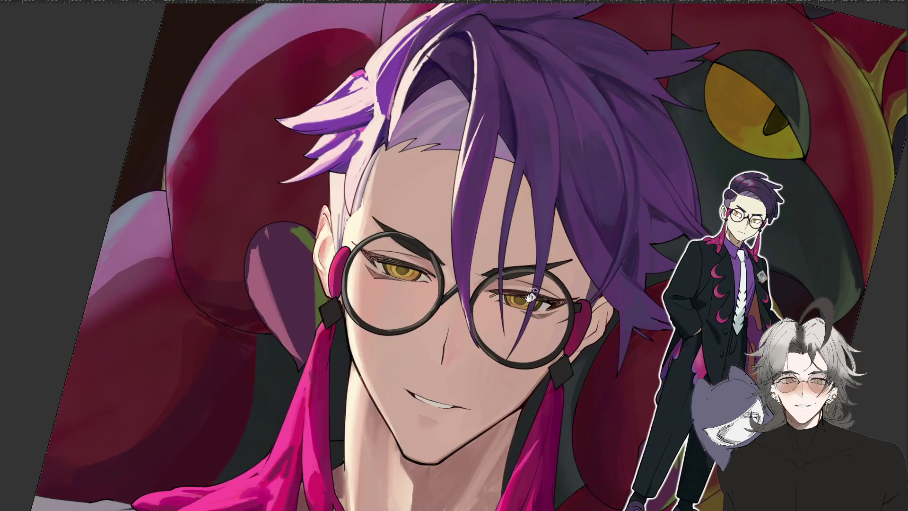
pyautogui.scroll(3, 381, 239)
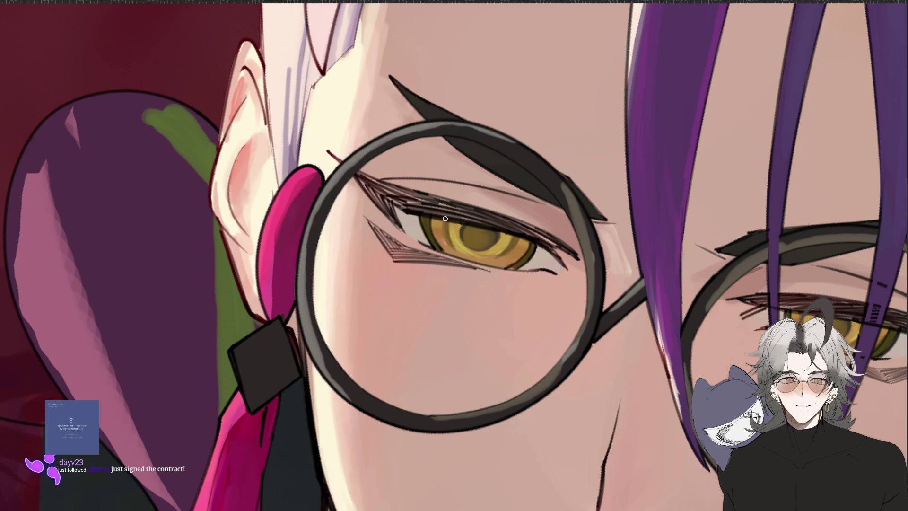
pyautogui.click(455, 247)
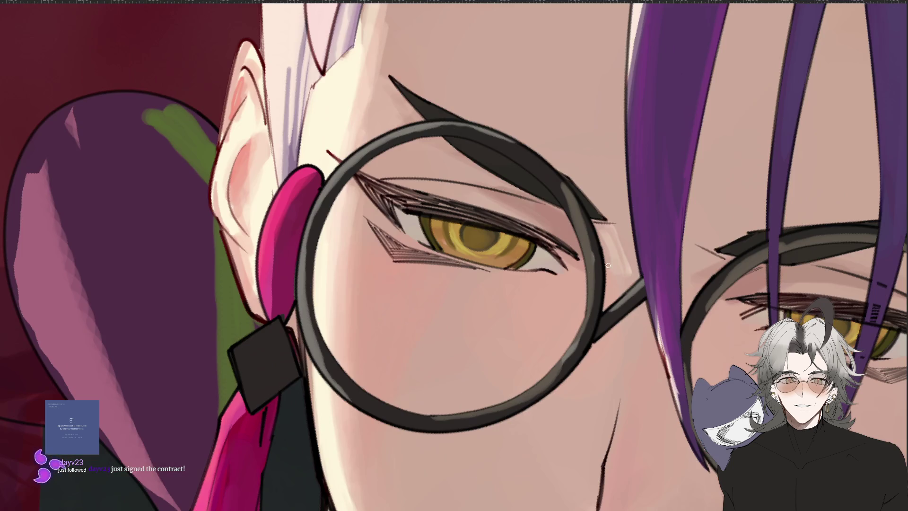
pyautogui.moveTo(592, 335)
pyautogui.mouseDown()
pyautogui.moveTo(561, 267)
pyautogui.moveTo(579, 217)
pyautogui.mouseUp()
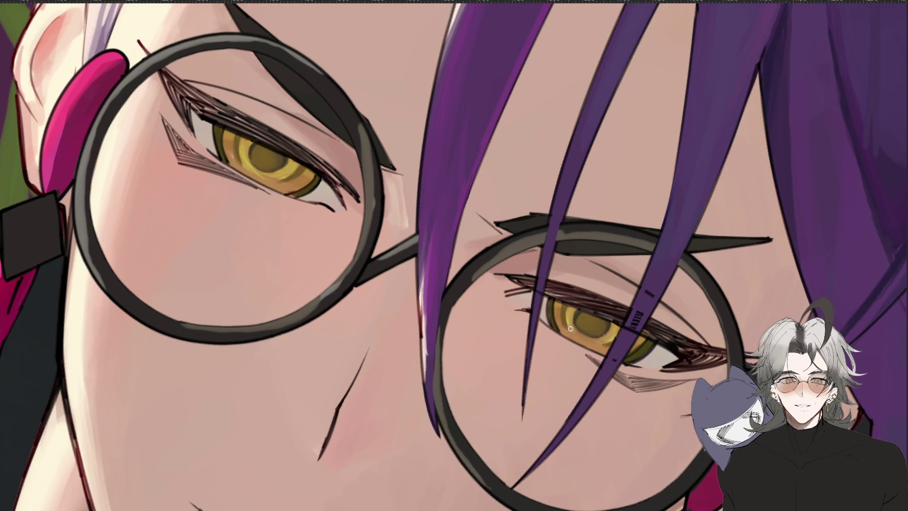
pyautogui.moveTo(568, 330); pyautogui.dragTo(487, 144)
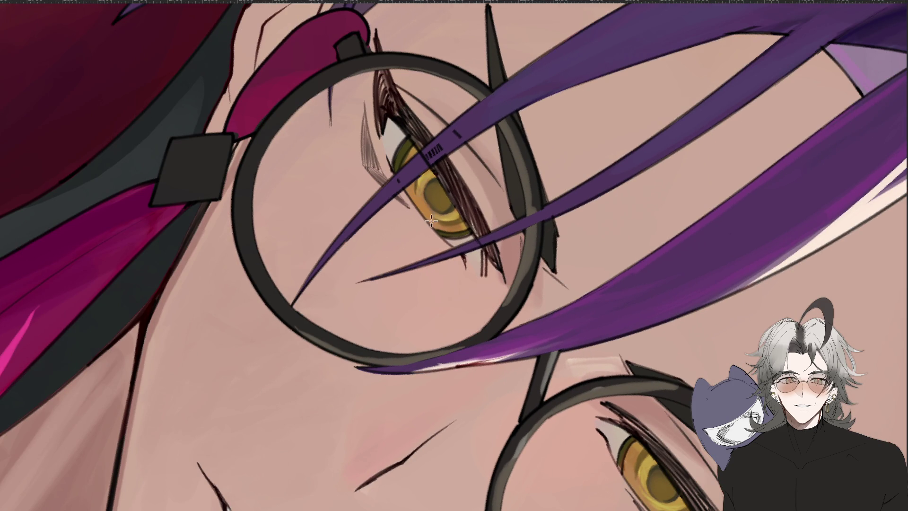
pyautogui.moveTo(433, 183)
pyautogui.mouseDown()
pyautogui.moveTo(592, 479)
pyautogui.moveTo(732, 237)
pyautogui.mouseUp()
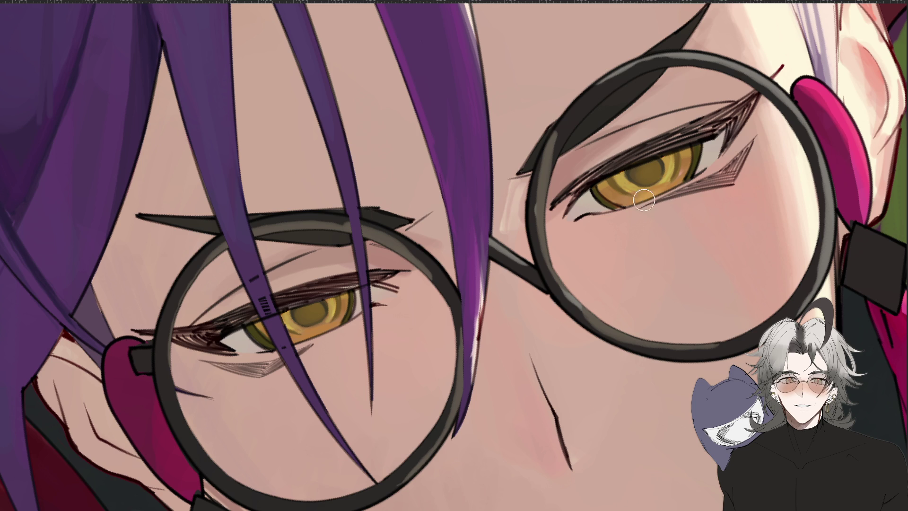
pyautogui.hotkey('ctrl', '0')
pyautogui.moveTo(448, 342)
pyautogui.mouseDown()
pyautogui.moveTo(452, 501)
pyautogui.moveTo(424, 464)
pyautogui.moveTo(367, 488)
pyautogui.mouseUp()
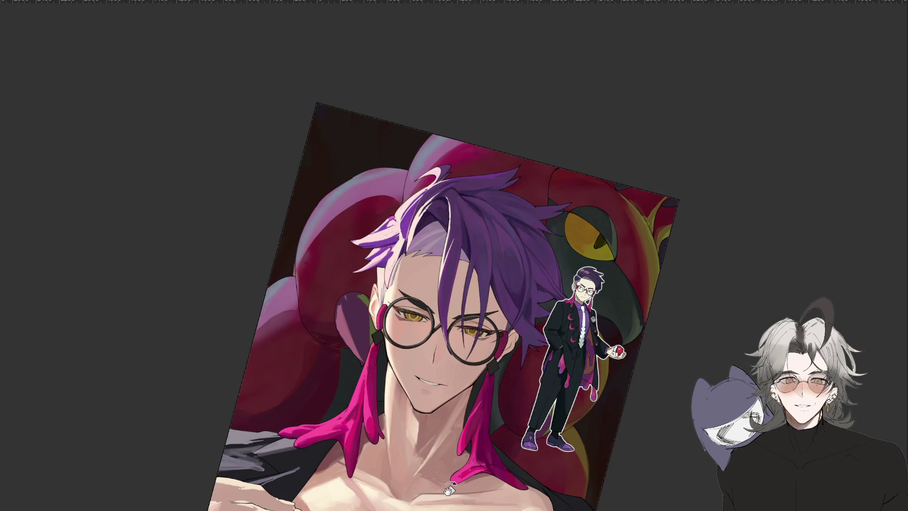
# Level the canvas and toggle the grayscale view to check the portrait's values
pyautogui.moveTo(452, 489); pyautogui.dragTo(487, 454)
pyautogui.hotkey('ctrl', '-')
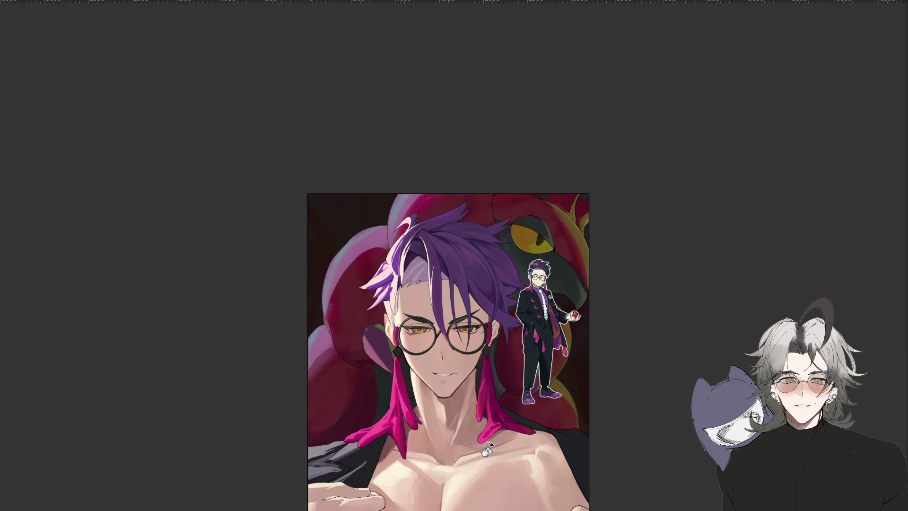
pyautogui.scroll(5, 458, 331)
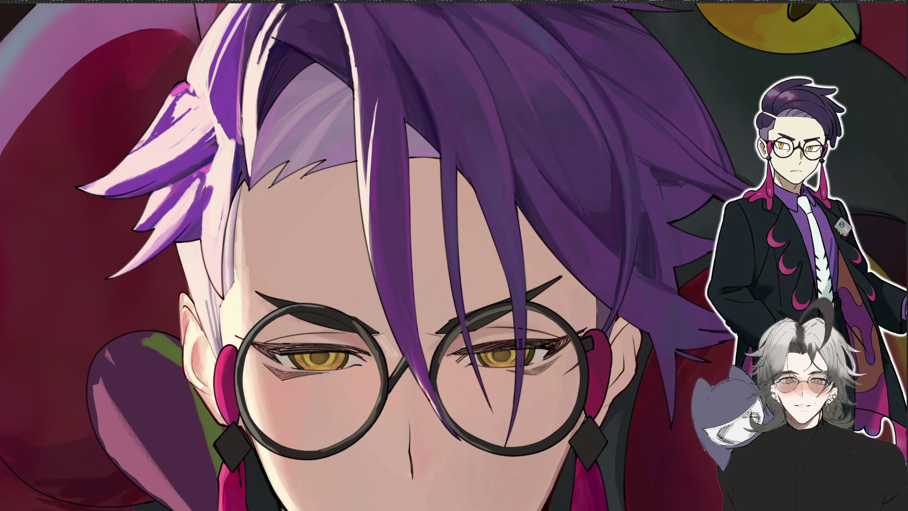
pyautogui.scroll(3, 454, 235)
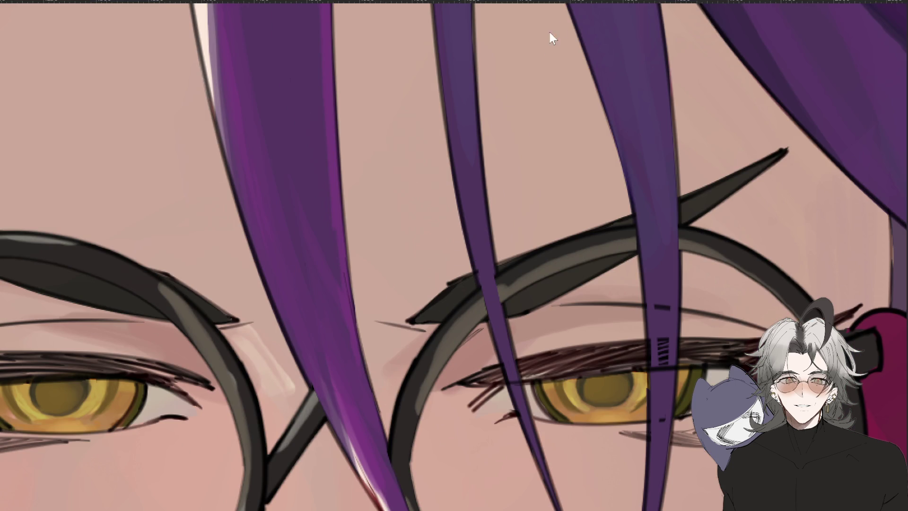
pyautogui.scroll(-4, 551, 165)
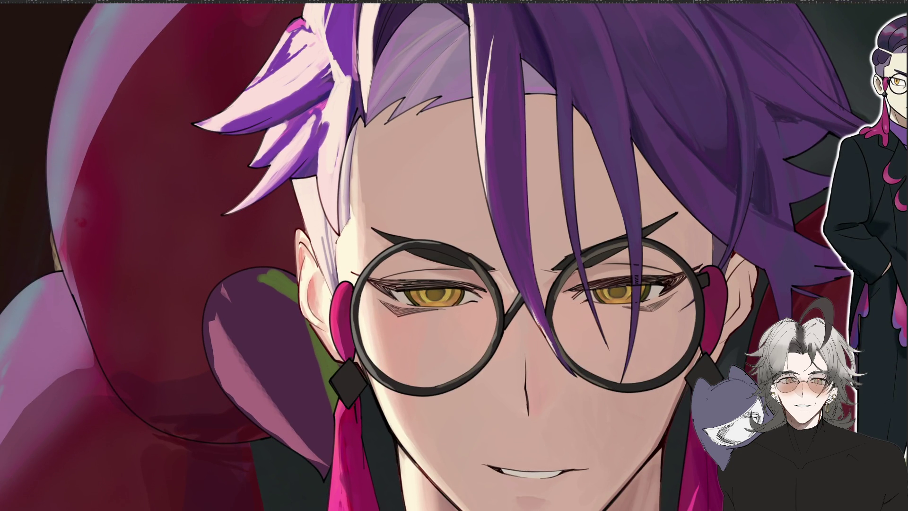
pyautogui.hotkey('ctrl', 'y')
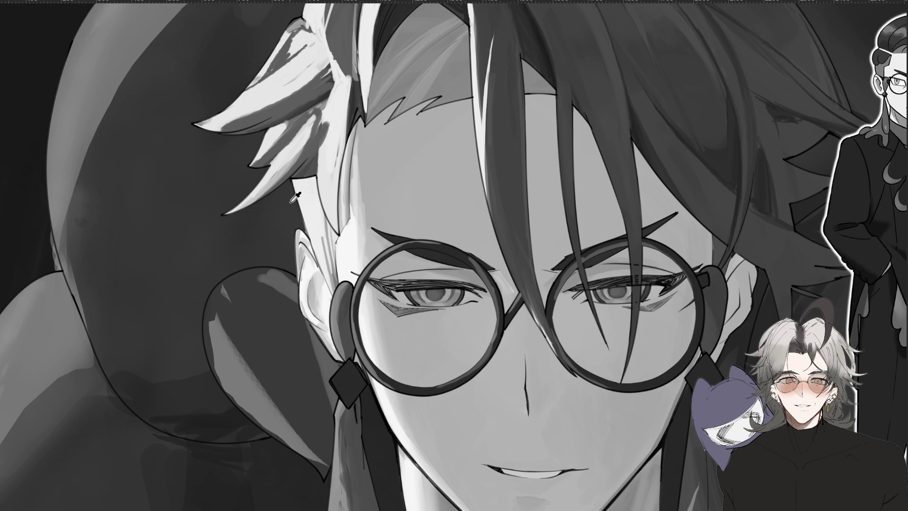
pyautogui.hotkey('ctrl', 'y')
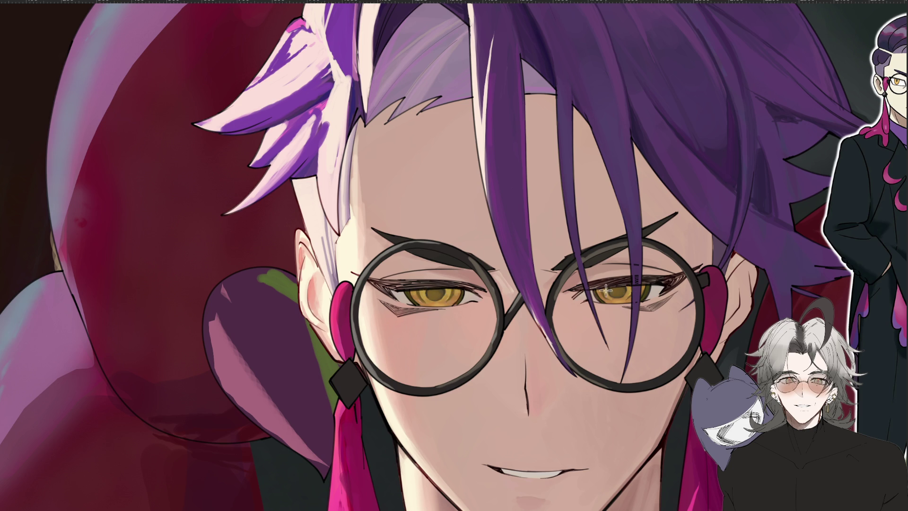
# Zoom in on the face and erase a small patch of forehead above the right lens
pyautogui.scroll(-5, 634, 287)
pyautogui.scroll(5, 443, 357)
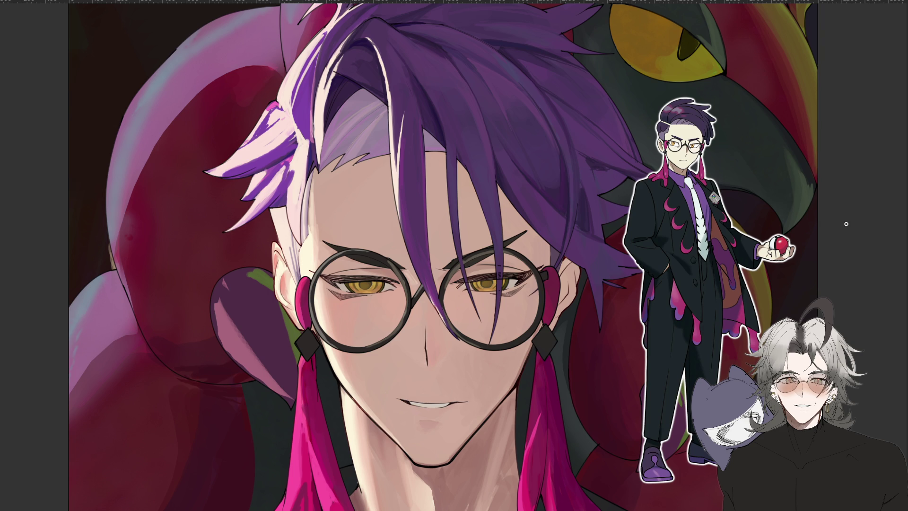
pyautogui.hotkey('ctrl', '-')
pyautogui.hotkey('ctrl', '+')
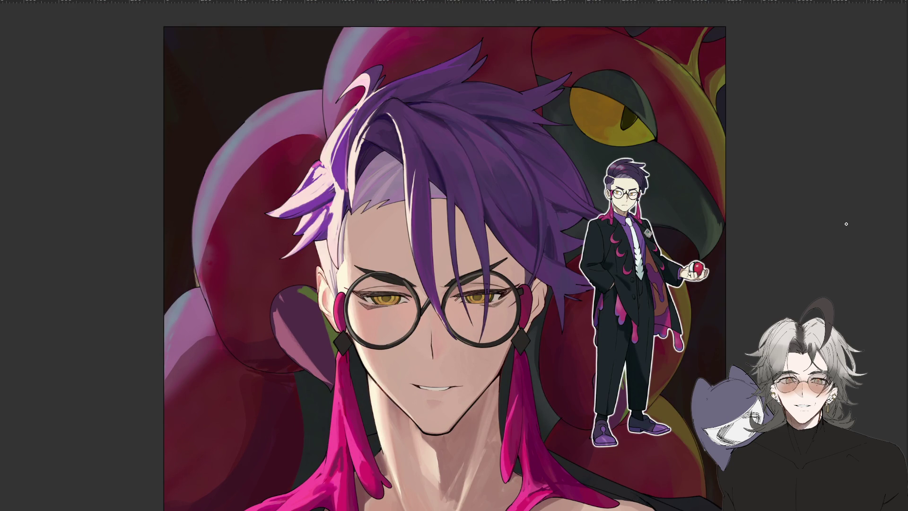
pyautogui.hotkey('ctrl', '+')
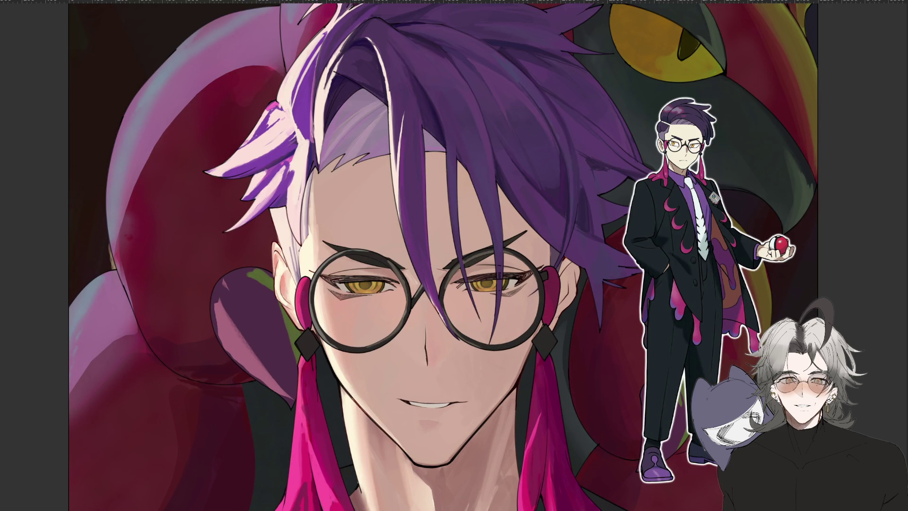
pyautogui.moveTo(467, 253); pyautogui.dragTo(457, 263)
pyautogui.hotkey('ctrl', '0')
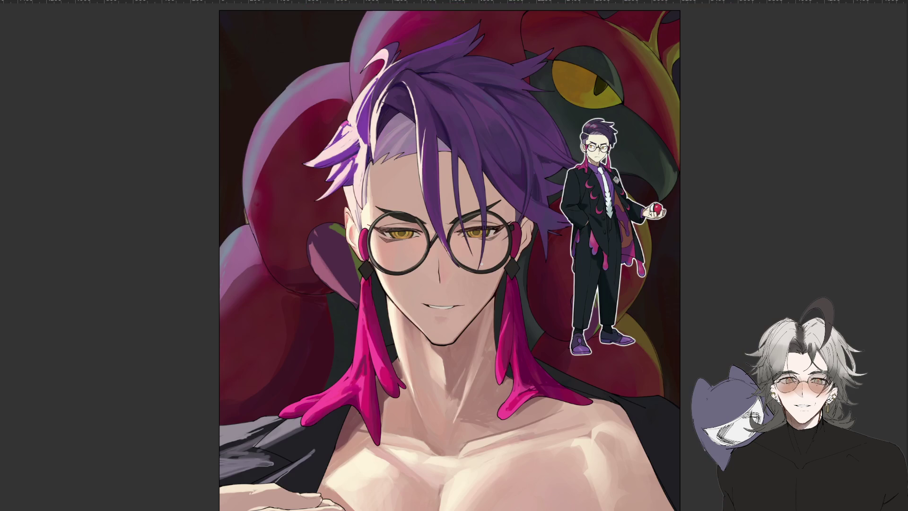
pyautogui.scroll(5, 375, 360)
pyautogui.scroll(3, 360, 340)
pyautogui.scroll(2, 387, 144)
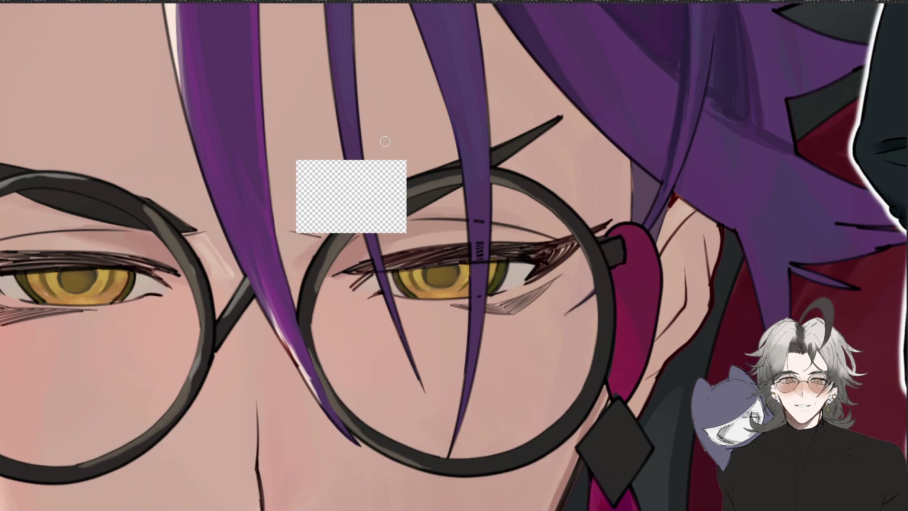
pyautogui.scroll(1, 397, 227)
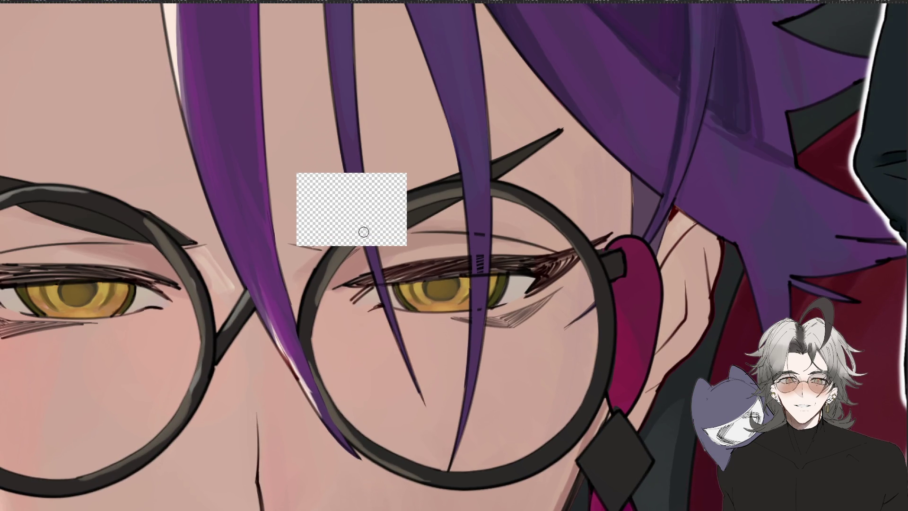
pyautogui.hotkey('ctrl', '0')
pyautogui.scroll(5, 494, 200)
pyautogui.scroll(3, 385, 249)
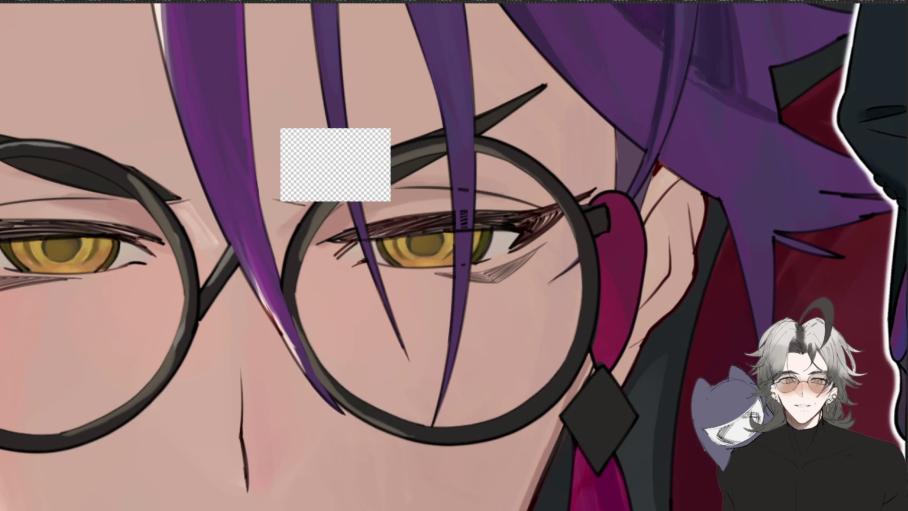
pyautogui.moveTo(336, 184)
pyautogui.mouseDown()
pyautogui.moveTo(381, 150)
pyautogui.moveTo(373, 182)
pyautogui.moveTo(289, 199)
pyautogui.moveTo(405, 160)
pyautogui.moveTo(359, 186)
pyautogui.mouseUp()
pyautogui.hotkey('ctrl', 'z')
pyautogui.hotkey('ctrl', 'z')
pyautogui.hotkey('ctrl', 'z')
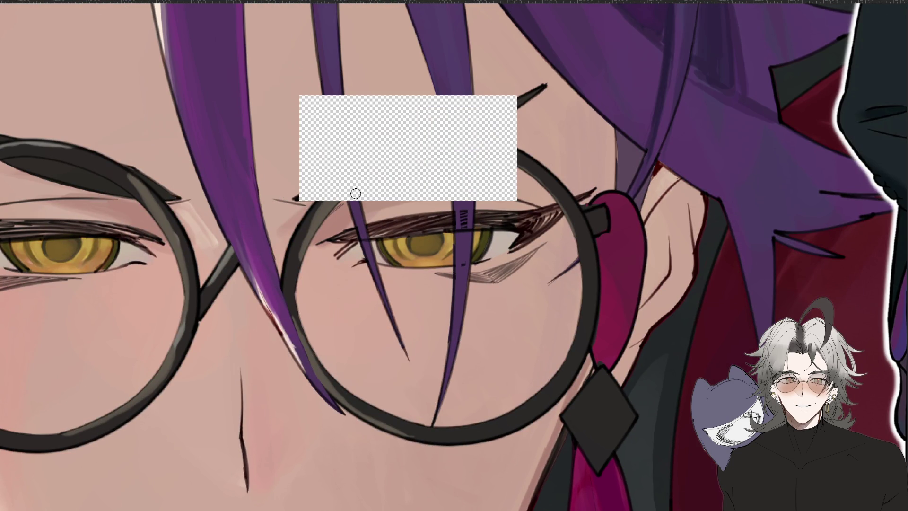
pyautogui.hotkey('ctrl', '0')
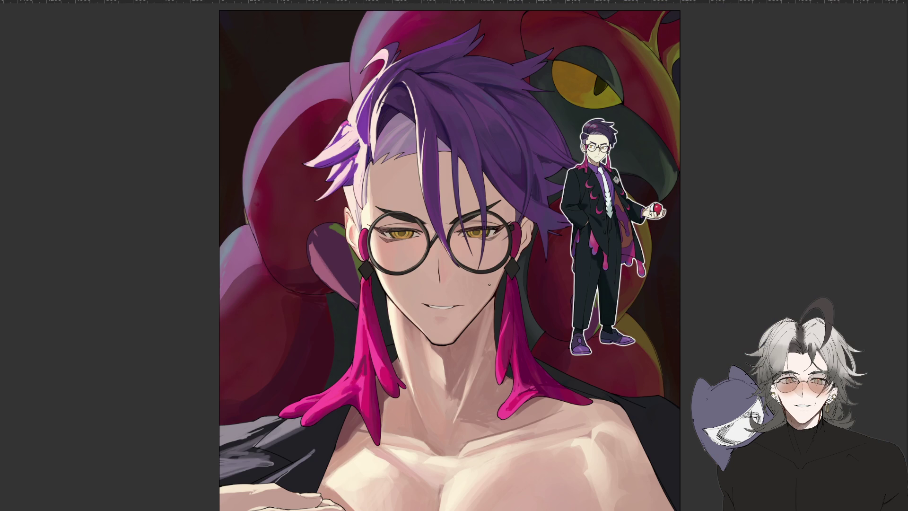
pyautogui.scroll(2, 442, 336)
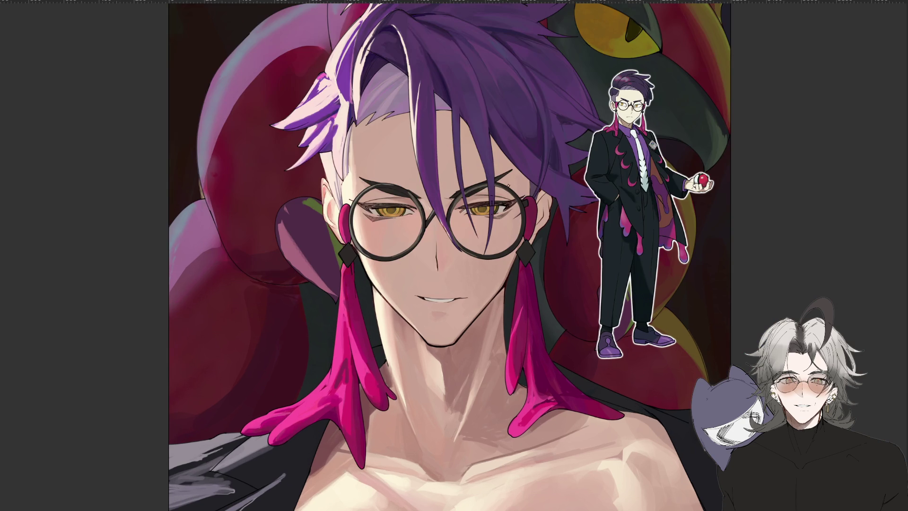
pyautogui.scroll(2, 451, 204)
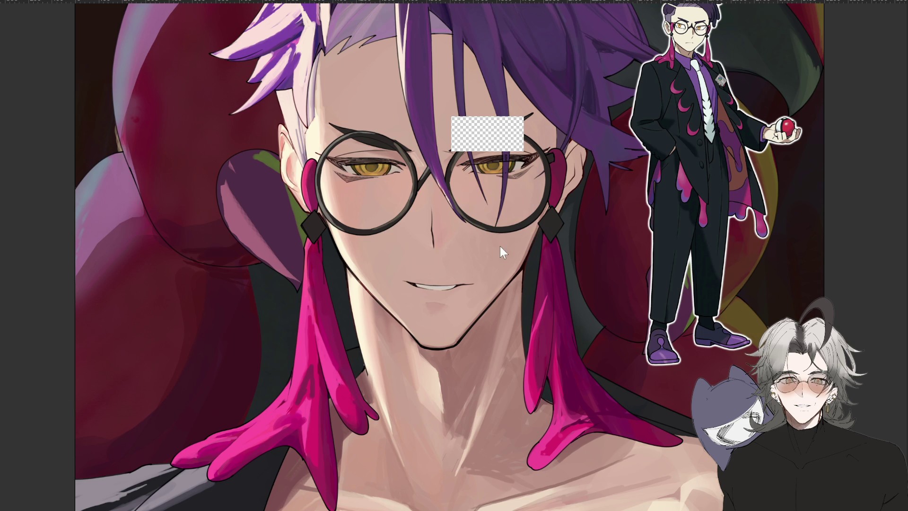
pyautogui.scroll(-3, 500, 244)
pyautogui.scroll(3, 500, 245)
pyautogui.scroll(2, 488, 217)
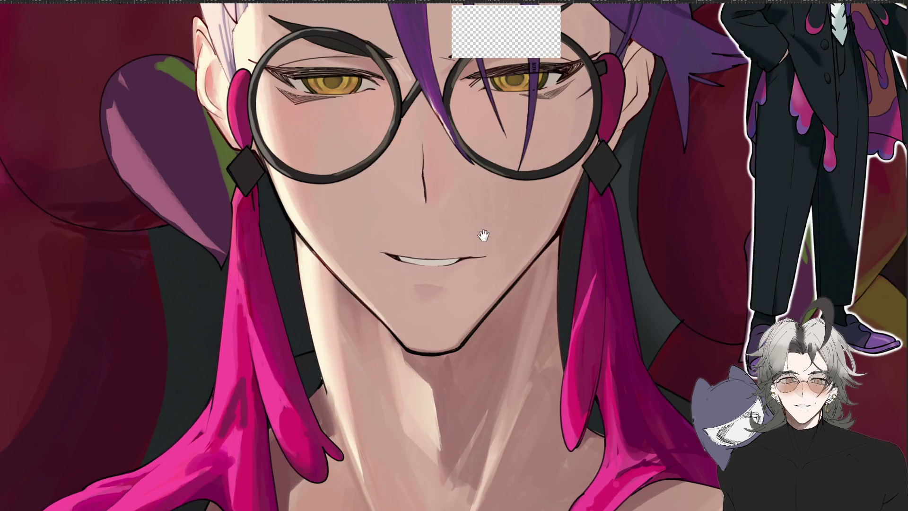
pyautogui.moveTo(489, 216); pyautogui.dragTo(473, 426)
pyautogui.scroll(3, 433, 290)
pyautogui.scroll(-2, 435, 288)
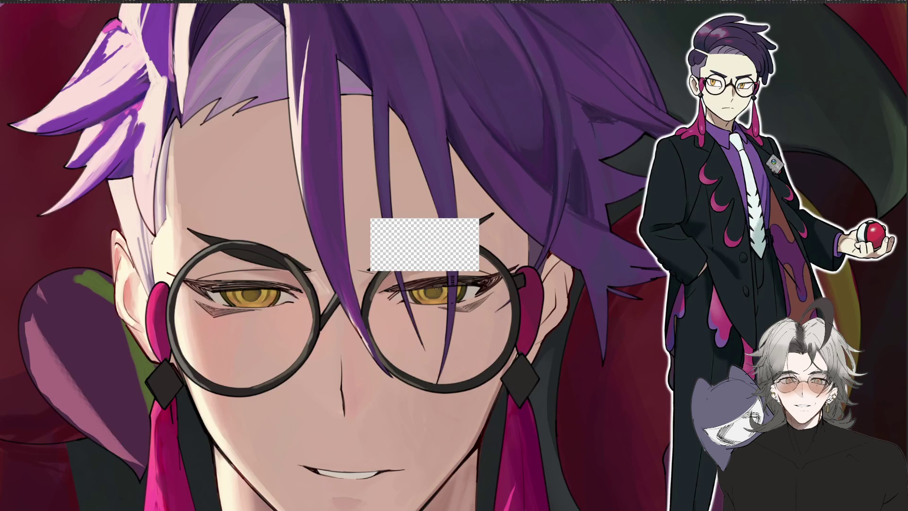
pyautogui.scroll(2, 442, 260)
pyautogui.moveTo(437, 348); pyautogui.dragTo(402, 494)
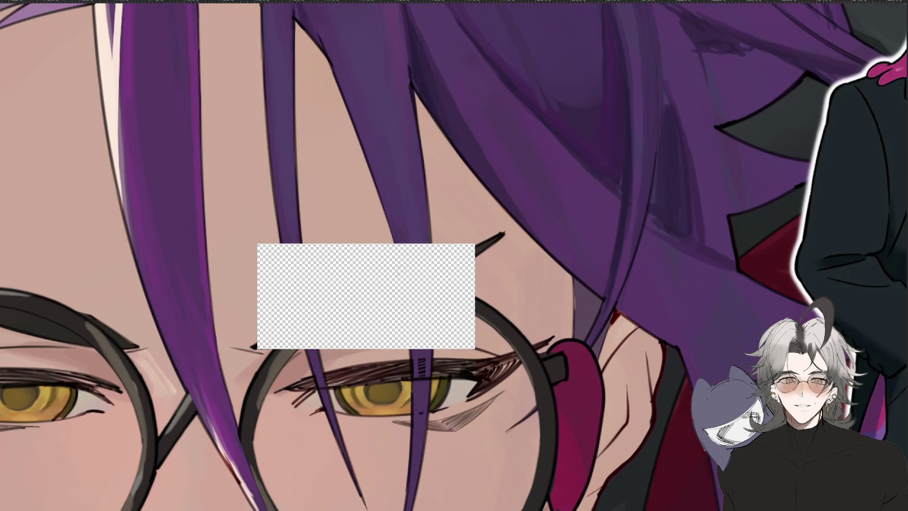
pyautogui.scroll(2, 395, 288)
pyautogui.scroll(-2, 395, 288)
pyautogui.moveTo(14, 285); pyautogui.dragTo(81, 262)
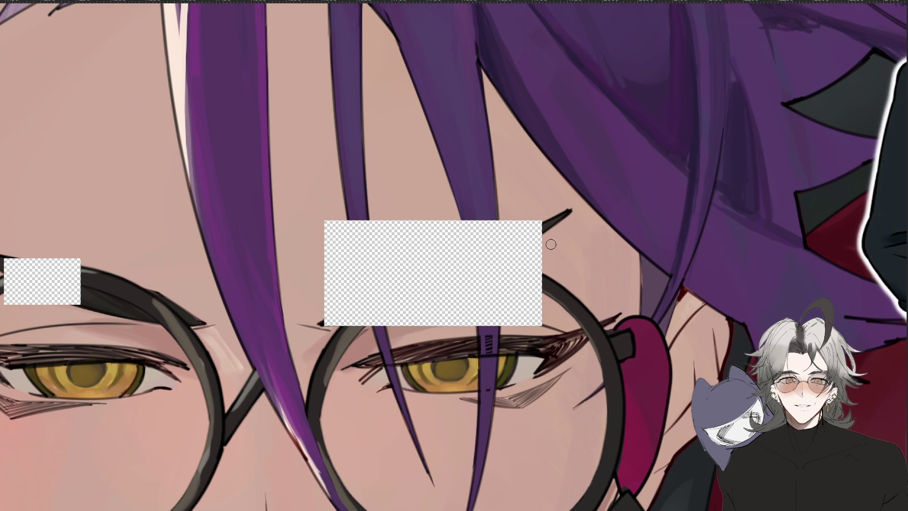
pyautogui.hotkey('ctrl', '0')
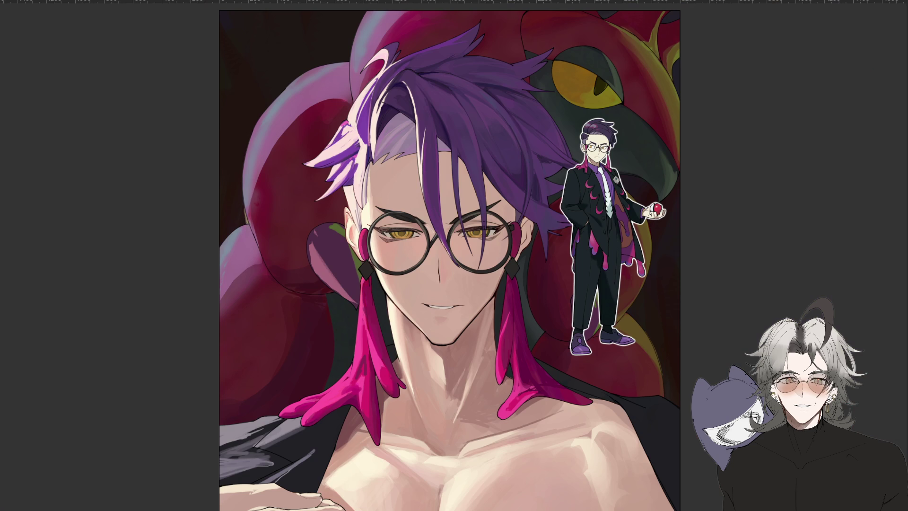
pyautogui.scroll(5, 416, 242)
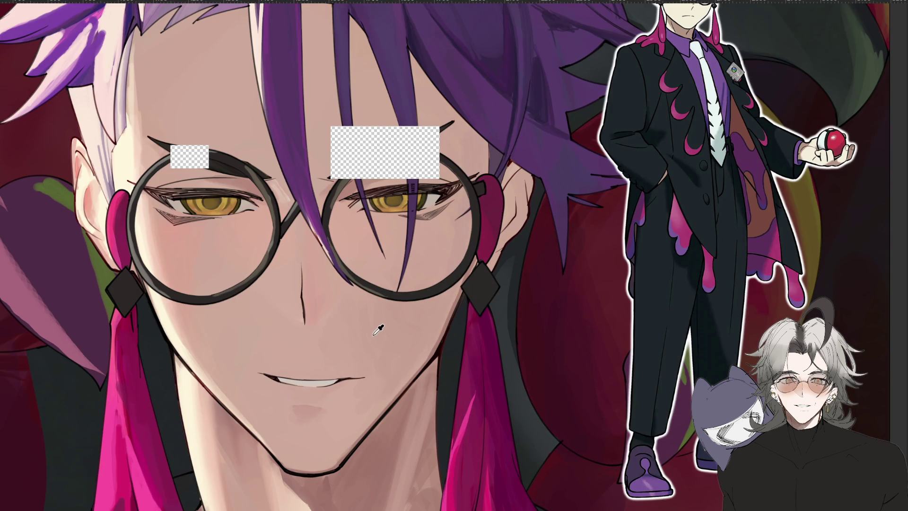
pyautogui.hotkey('ctrl', '0')
pyautogui.moveTo(270, 375)
pyautogui.mouseDown()
pyautogui.moveTo(270, 348)
pyautogui.moveTo(480, 383)
pyautogui.mouseUp()
pyautogui.scroll(10, 510, 385)
pyautogui.scroll(-5, 510, 385)
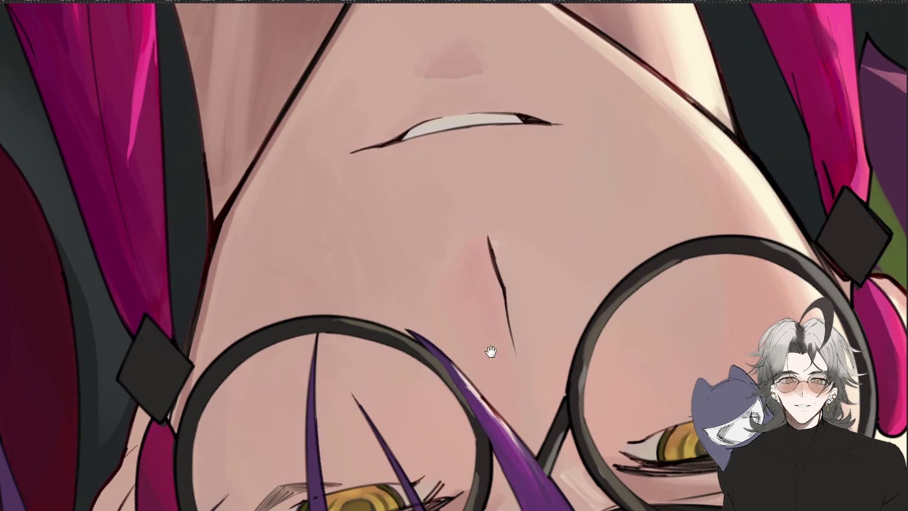
pyautogui.scroll(5, 493, 350)
pyautogui.scroll(-5, 410, 130)
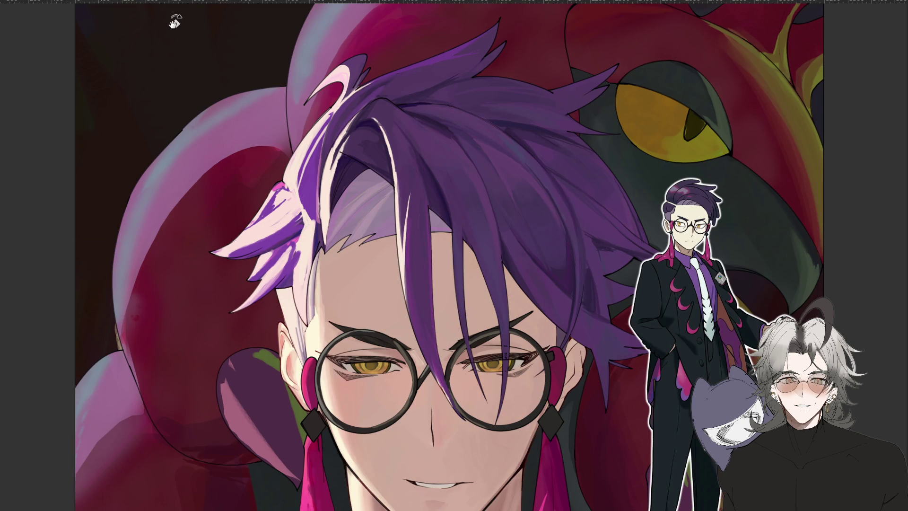
pyautogui.scroll(3, 492, 334)
pyautogui.scroll(1, 487, 332)
pyautogui.scroll(-3, 480, 330)
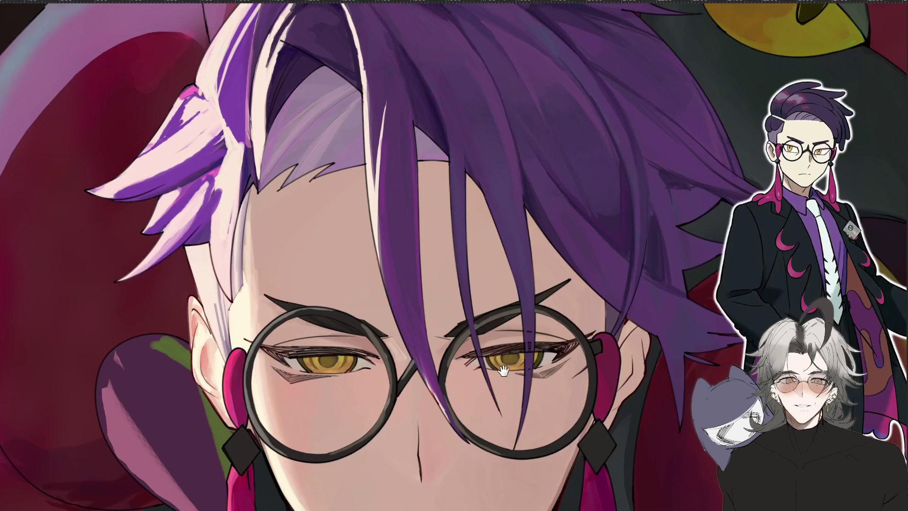
pyautogui.scroll(1, 468, 322)
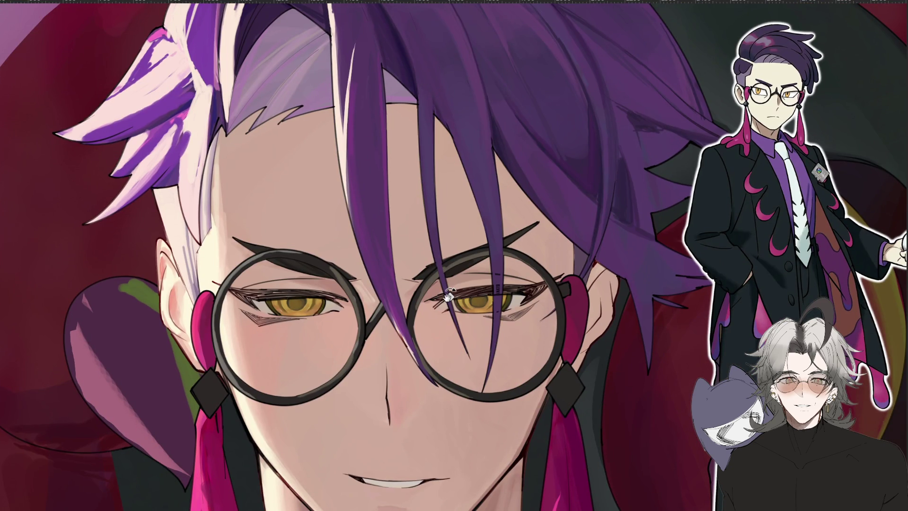
pyautogui.scroll(-2, 506, 269)
pyautogui.scroll(2, 473, 288)
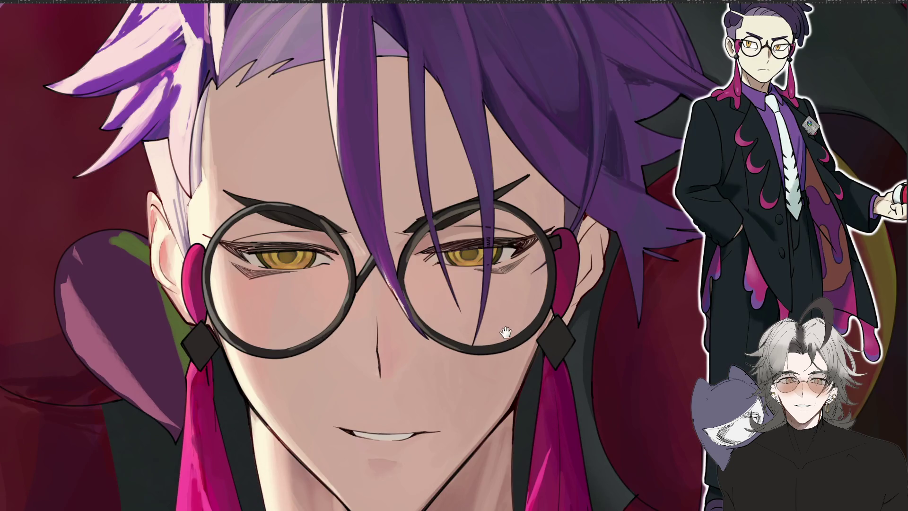
pyautogui.scroll(2, 506, 335)
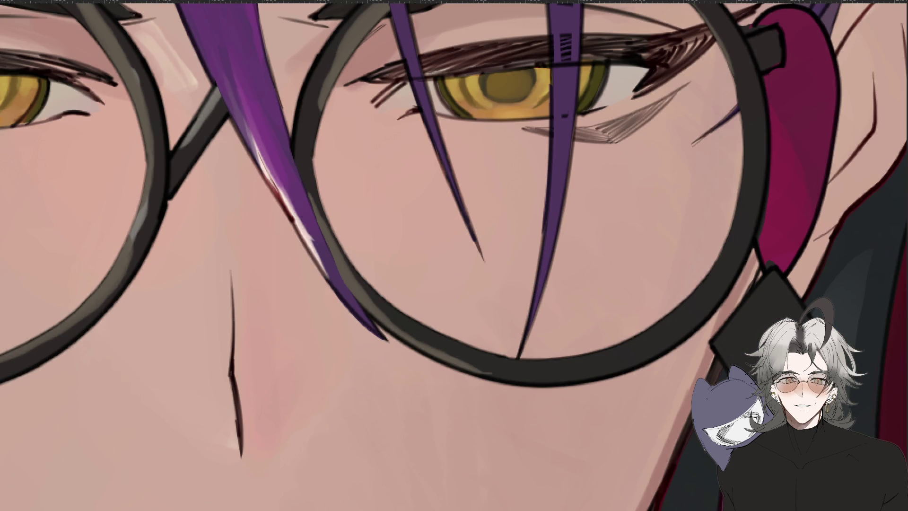
pyautogui.moveTo(296, 409)
pyautogui.mouseDown()
pyautogui.moveTo(360, 470)
pyautogui.moveTo(331, 159)
pyautogui.mouseUp()
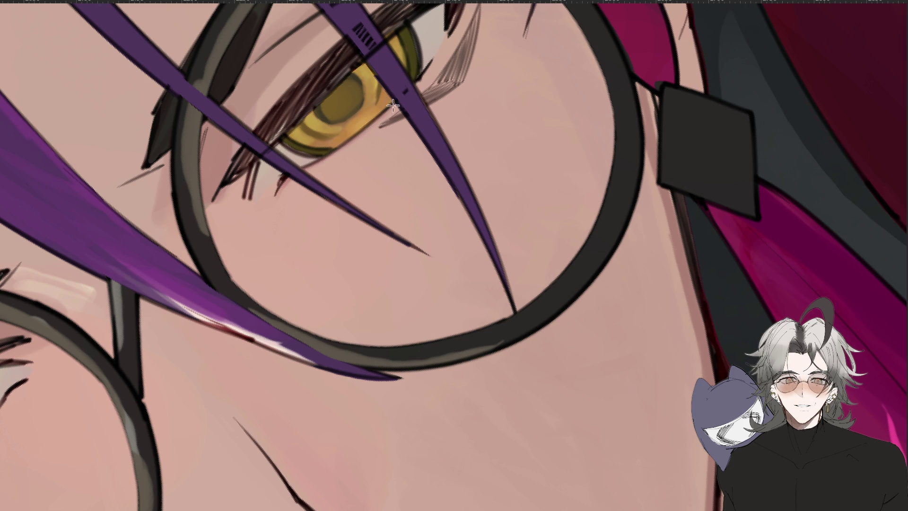
pyautogui.hotkey('ctrl', '0')
pyautogui.moveTo(504, 403)
pyautogui.mouseDown()
pyautogui.moveTo(374, 381)
pyautogui.moveTo(520, 195)
pyautogui.moveTo(566, 374)
pyautogui.moveTo(506, 407)
pyautogui.mouseUp()
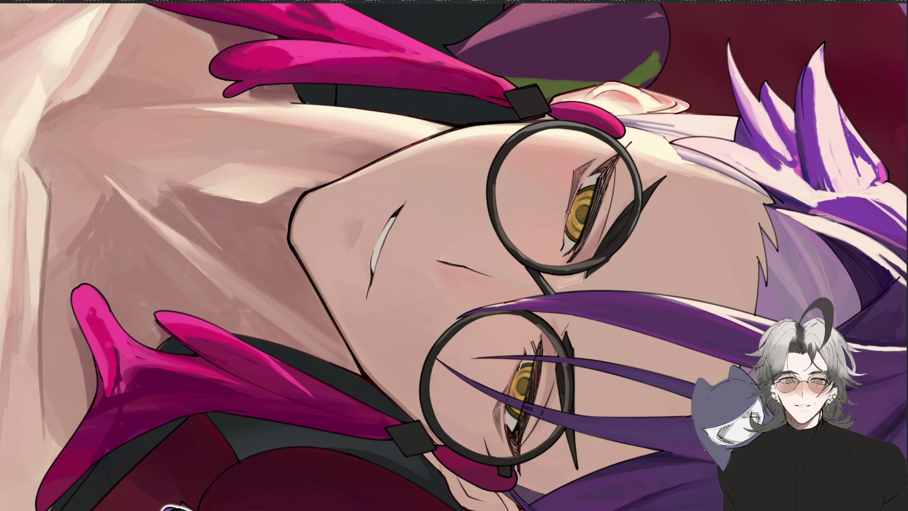
pyautogui.moveTo(567, 219); pyautogui.dragTo(610, 379)
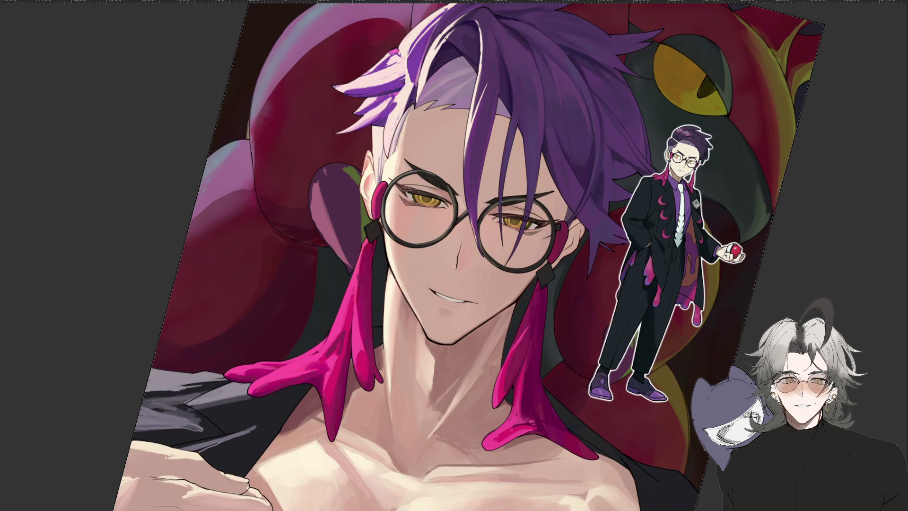
pyautogui.moveTo(712, 250); pyautogui.dragTo(702, 210)
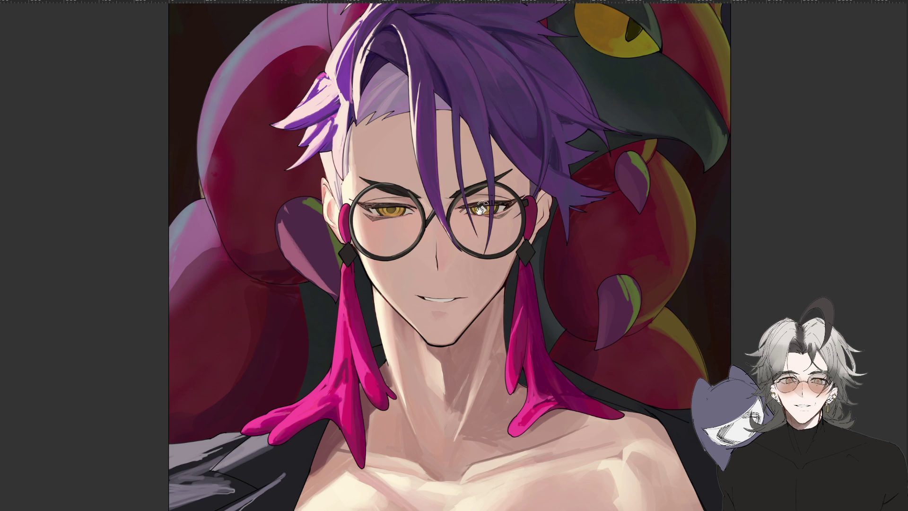
pyautogui.scroll(5, 450, 338)
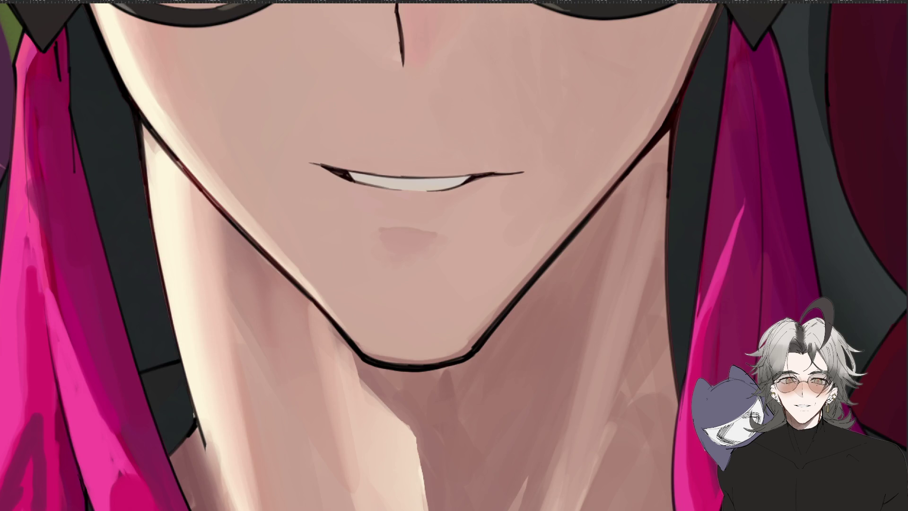
pyautogui.scroll(2, 298, 273)
pyautogui.scroll(-3, 418, 284)
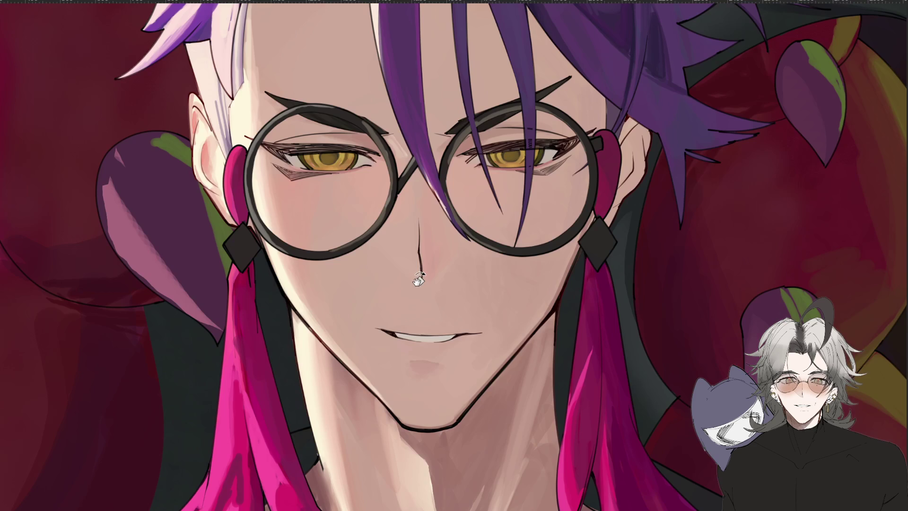
pyautogui.scroll(-1, 416, 285)
pyautogui.scroll(3, 416, 281)
pyautogui.moveTo(416, 281); pyautogui.dragTo(419, 399)
pyautogui.scroll(2, 489, 359)
pyautogui.moveTo(489, 359); pyautogui.dragTo(507, 421)
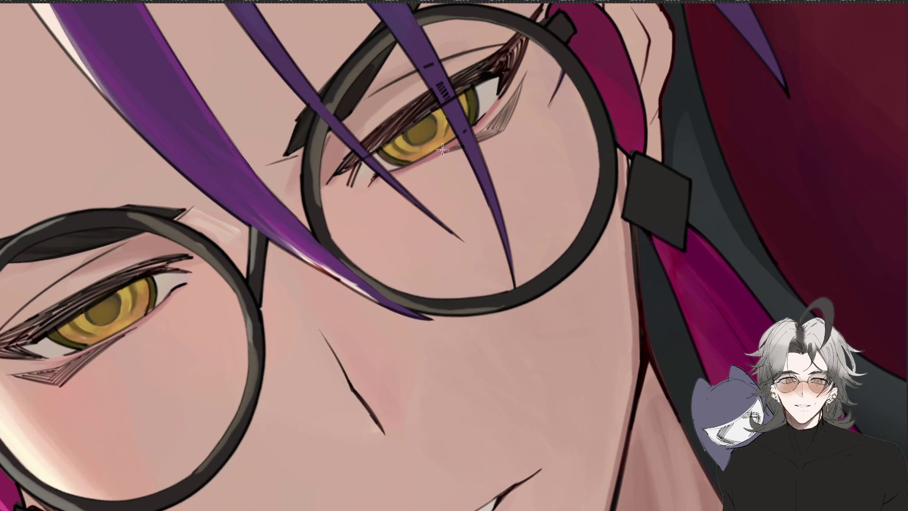
pyautogui.scroll(-2, 417, 251)
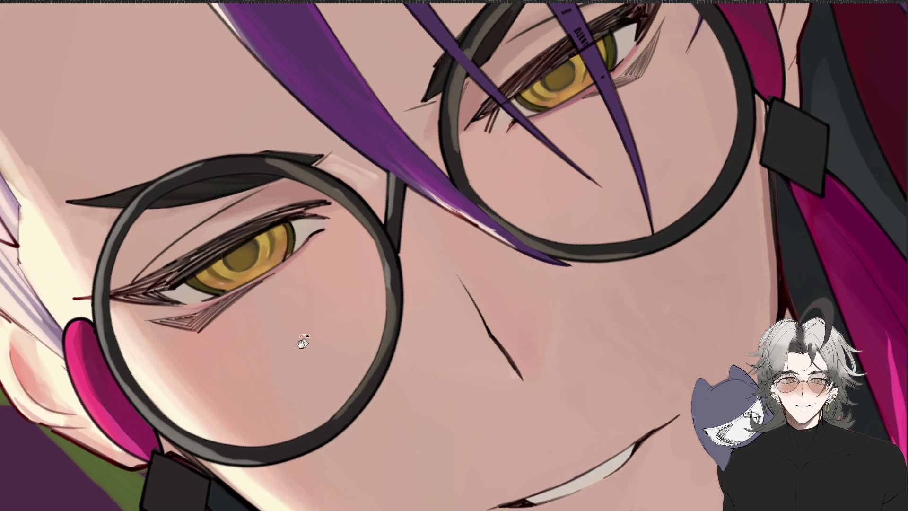
pyautogui.moveTo(307, 325); pyautogui.dragTo(366, 352)
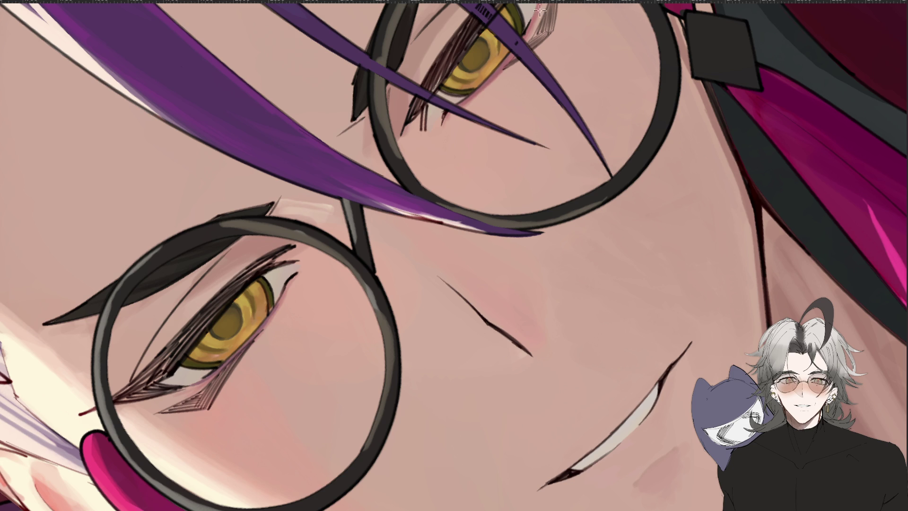
pyautogui.moveTo(535, 20); pyautogui.dragTo(470, 86)
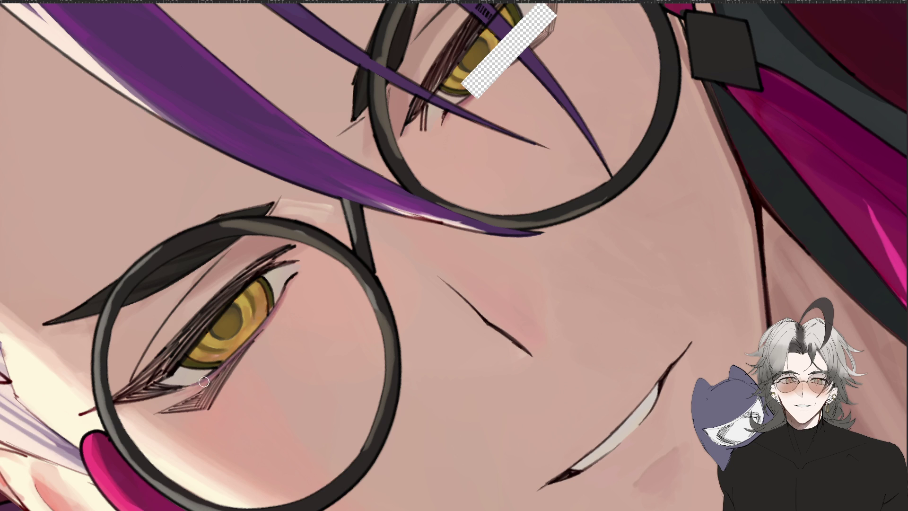
pyautogui.hotkey('ctrl', '0')
pyautogui.scroll(3, 489, 266)
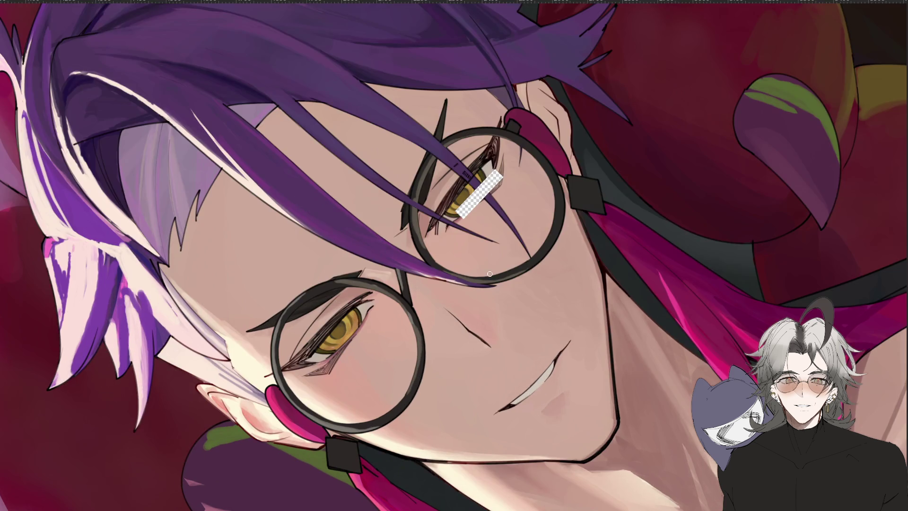
pyautogui.scroll(-5, 442, 314)
pyautogui.scroll(3, 456, 274)
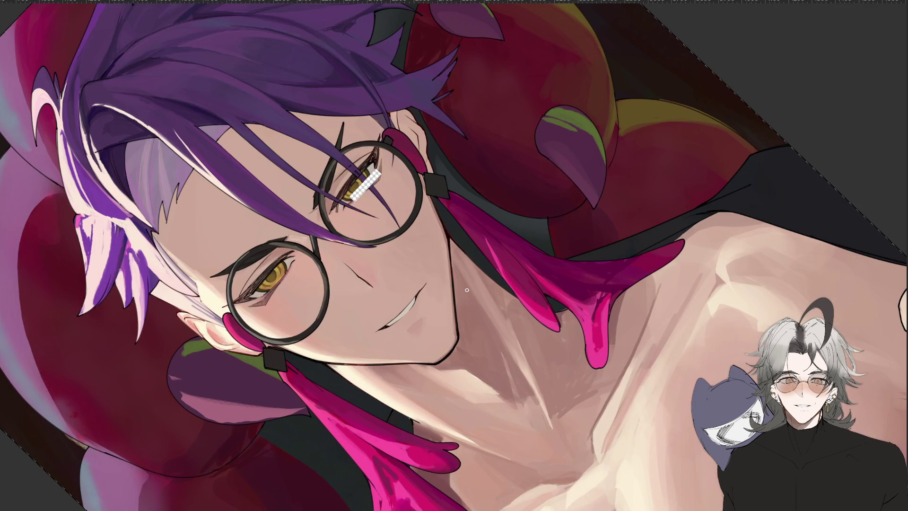
pyautogui.press('Escape')
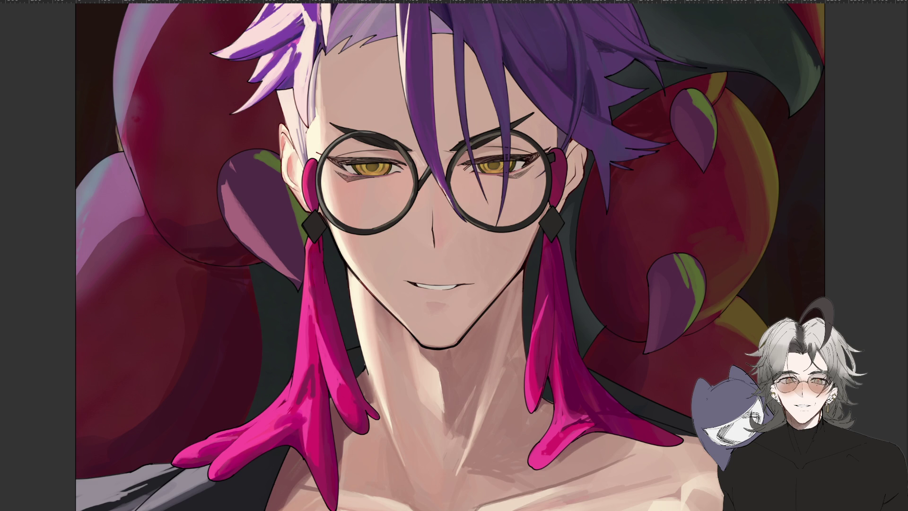
pyautogui.scroll(3, 492, 166)
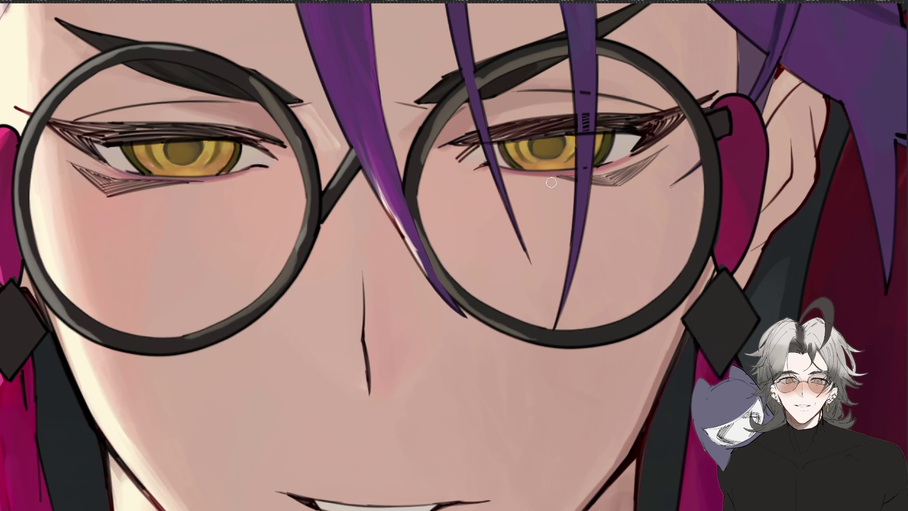
pyautogui.moveTo(283, 359)
pyautogui.mouseDown()
pyautogui.moveTo(263, 375)
pyautogui.moveTo(491, 142)
pyautogui.mouseUp()
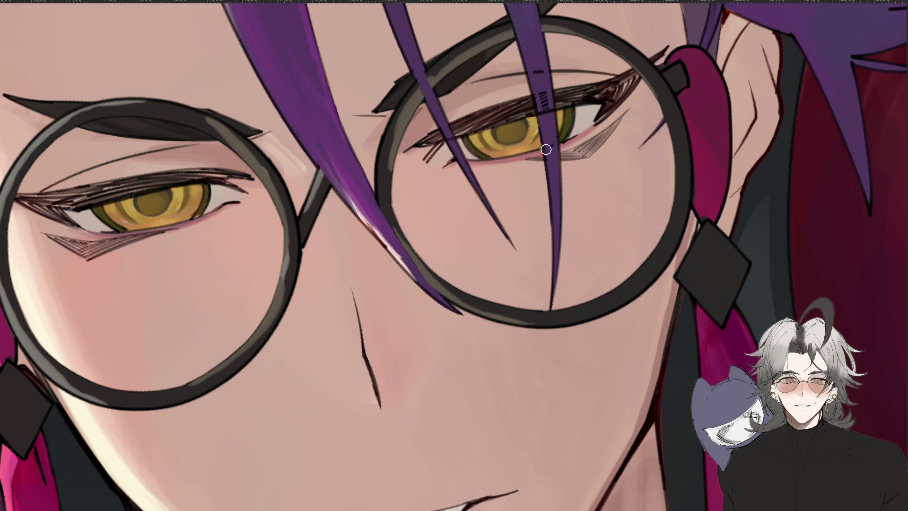
pyautogui.moveTo(178, 354)
pyautogui.mouseDown()
pyautogui.moveTo(328, 400)
pyautogui.moveTo(278, 289)
pyautogui.mouseUp()
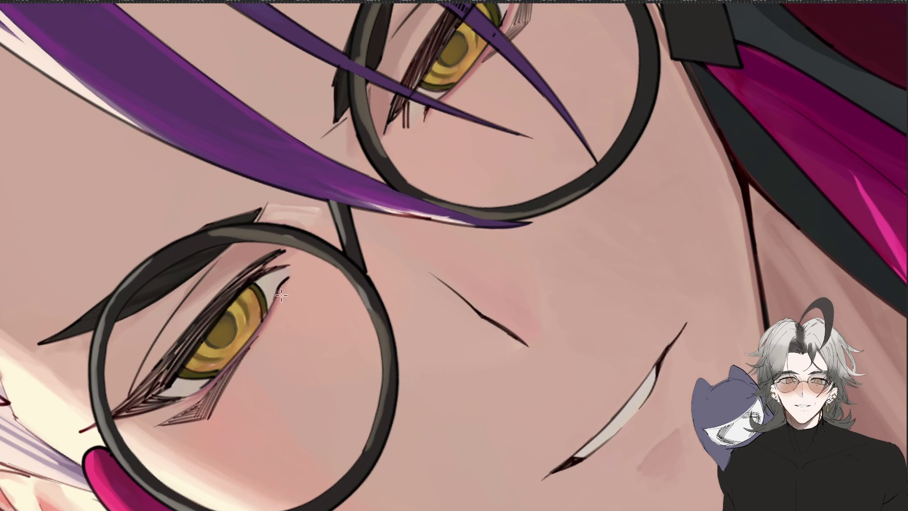
pyautogui.scroll(-5, 427, 115)
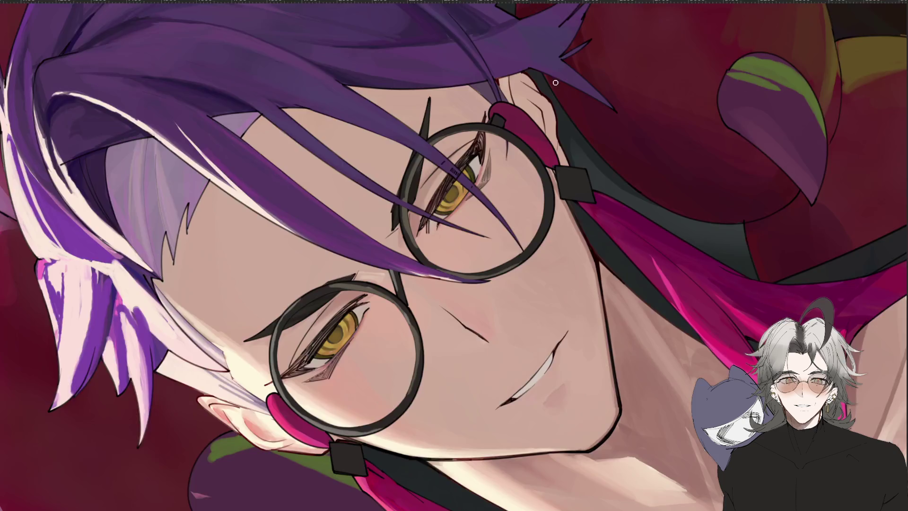
pyautogui.scroll(2, 472, 204)
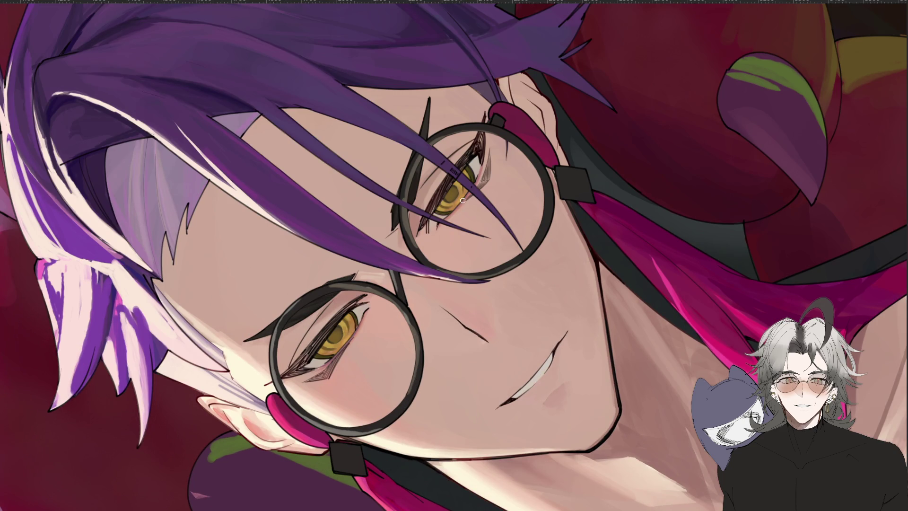
pyautogui.moveTo(457, 207); pyautogui.dragTo(485, 177)
# Erase small patches across the upper right eye where purple hair strands cross it
pyautogui.moveTo(447, 218); pyautogui.dragTo(488, 159)
pyautogui.hotkey('ctrl', '-')
pyautogui.press('r')
pyautogui.moveTo(515, 389)
pyautogui.mouseDown()
pyautogui.moveTo(494, 436)
pyautogui.moveTo(518, 470)
pyautogui.moveTo(526, 378)
pyautogui.mouseUp()
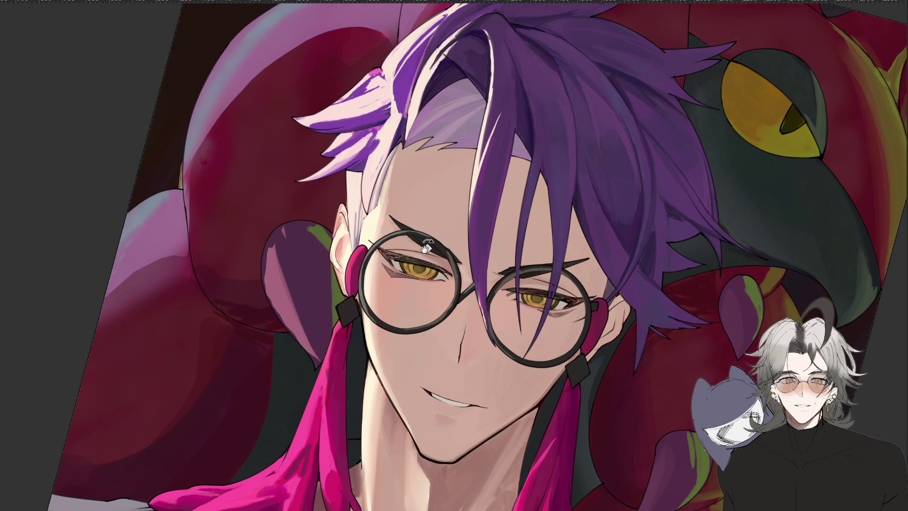
pyautogui.press('r')
pyautogui.moveTo(444, 258)
pyautogui.mouseDown()
pyautogui.moveTo(425, 284)
pyautogui.moveTo(377, 315)
pyautogui.mouseUp()
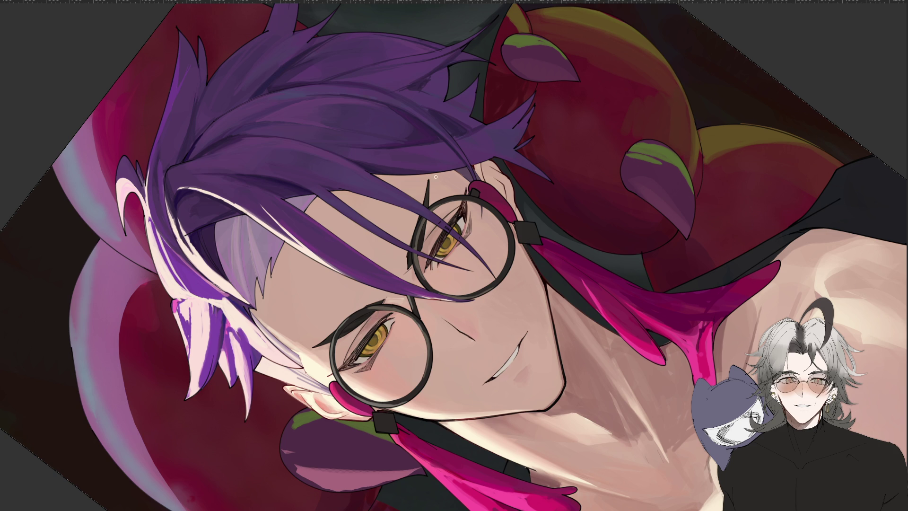
pyautogui.click(426, 243)
pyautogui.hotkey('ctrl', '-')
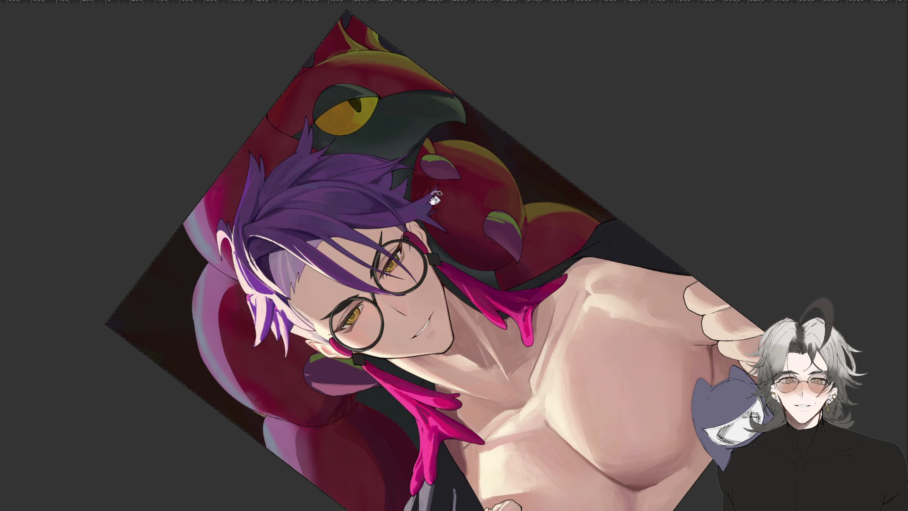
pyautogui.press('Escape')
pyautogui.scroll(3, 487, 276)
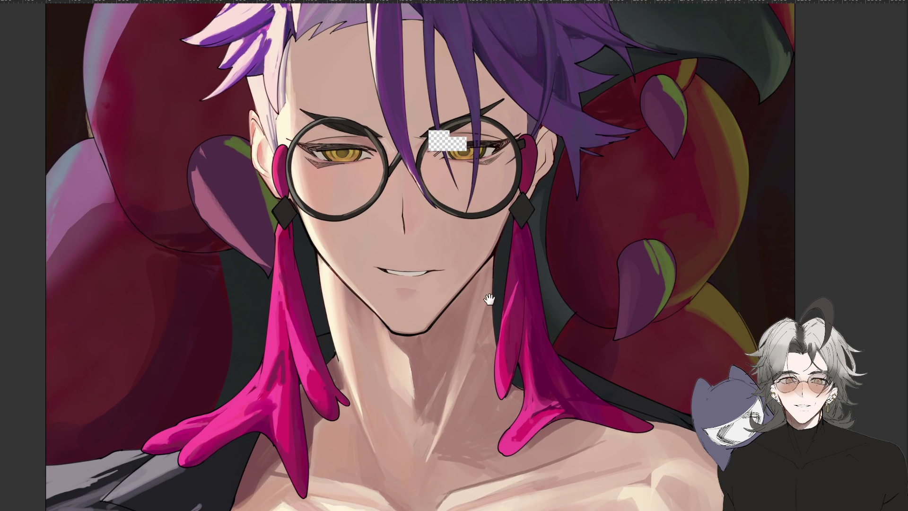
pyautogui.scroll(-1, 482, 302)
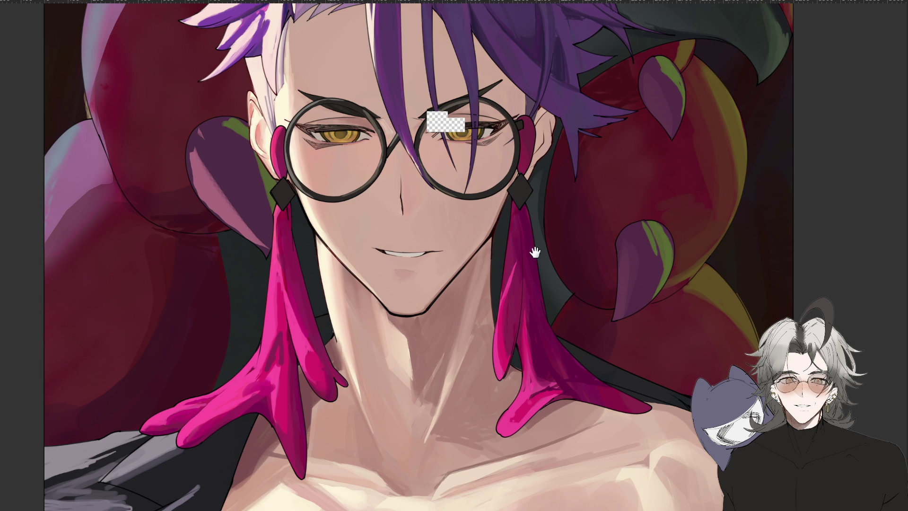
pyautogui.hotkey('ctrl', '-')
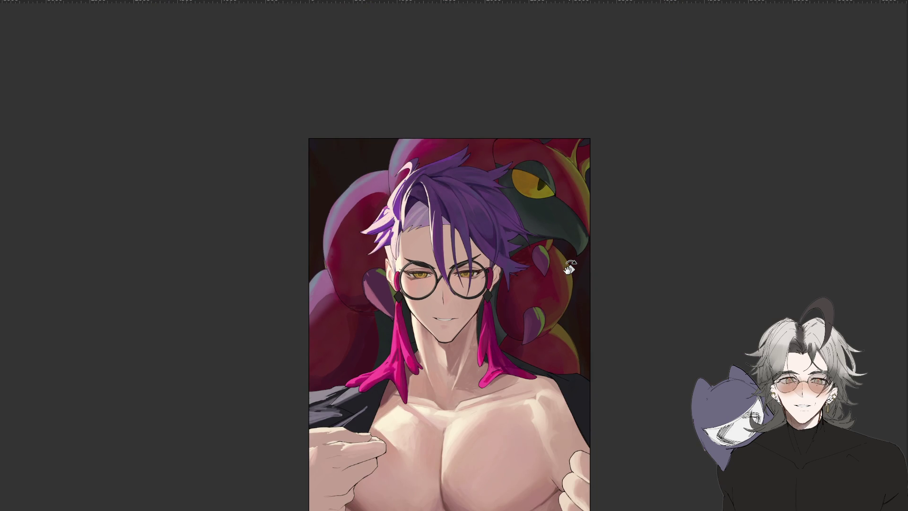
pyautogui.hotkey('ctrl', '+')
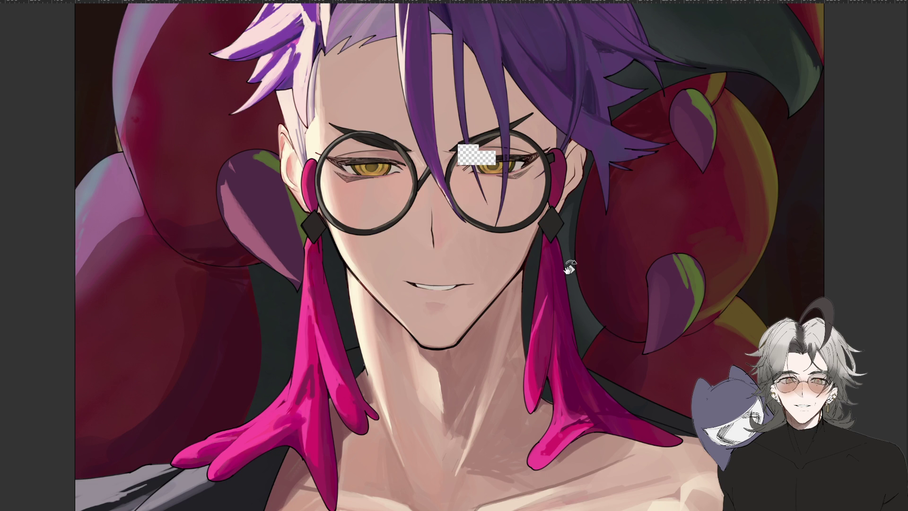
pyautogui.hotkey('ctrl', '+')
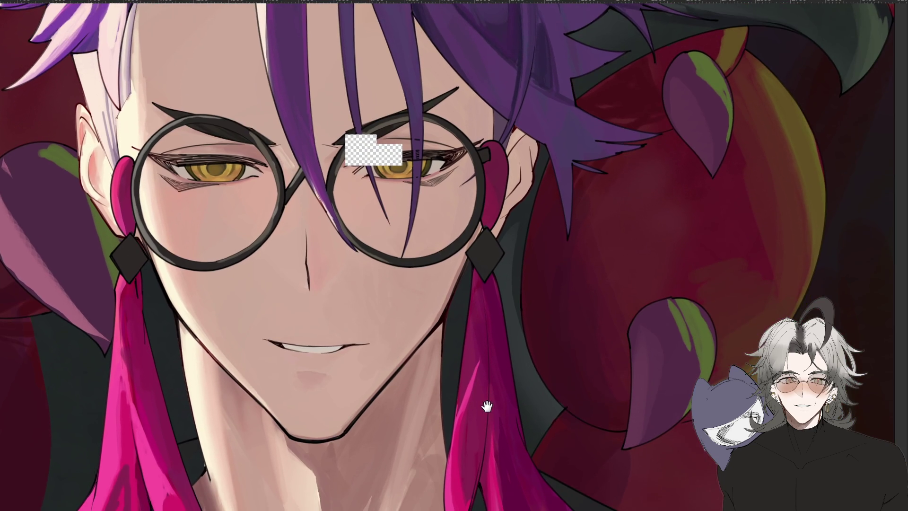
pyautogui.moveTo(507, 422); pyautogui.dragTo(731, 311)
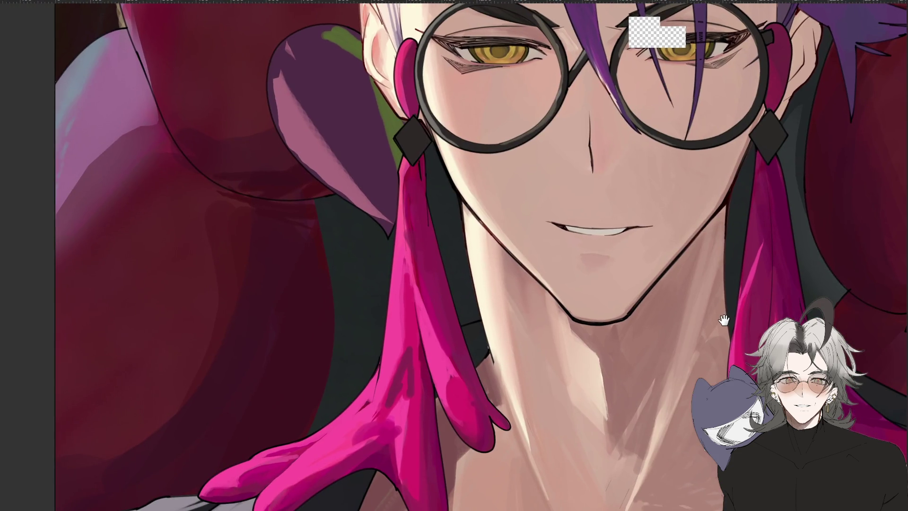
pyautogui.hotkey('ctrl', '0')
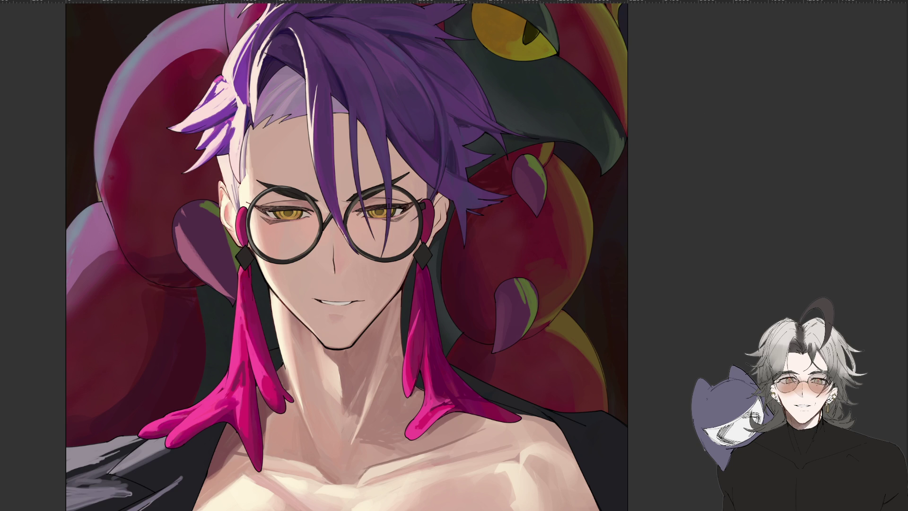
pyautogui.hotkey('ctrl', '-')
pyautogui.moveTo(624, 255)
pyautogui.mouseDown()
pyautogui.moveTo(638, 193)
pyautogui.moveTo(659, 275)
pyautogui.moveTo(681, 210)
pyautogui.moveTo(686, 268)
pyautogui.moveTo(487, 494)
pyautogui.moveTo(610, 302)
pyautogui.moveTo(591, 222)
pyautogui.mouseUp()
pyautogui.press('r')
pyautogui.hotkey('ctrl', '-')
pyautogui.hotkey('ctrl', '-')
pyautogui.hotkey('ctrl', '+')
pyautogui.hotkey('ctrl', '+')
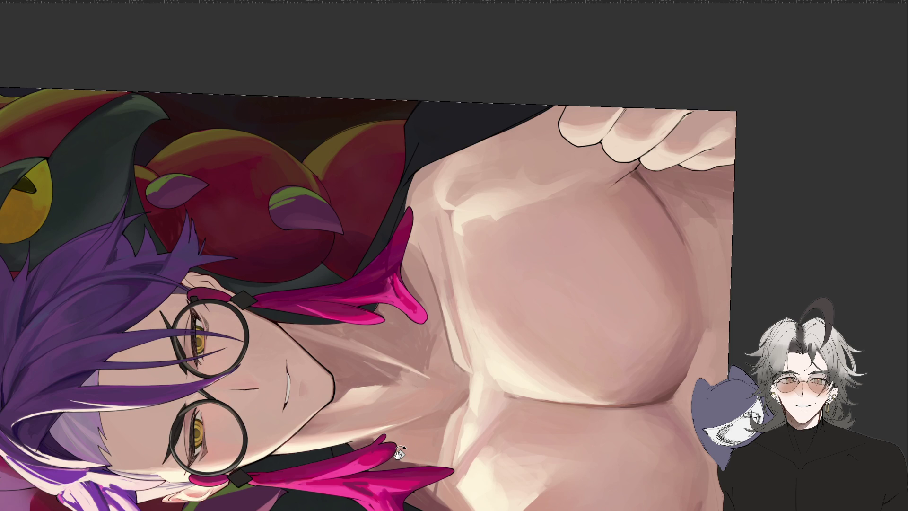
pyautogui.moveTo(373, 474); pyautogui.dragTo(414, 389)
pyautogui.moveTo(290, 469); pyautogui.dragTo(359, 491)
pyautogui.moveTo(520, 298)
pyautogui.mouseDown()
pyautogui.moveTo(676, 243)
pyautogui.moveTo(588, 304)
pyautogui.moveTo(551, 349)
pyautogui.moveTo(584, 296)
pyautogui.mouseUp()
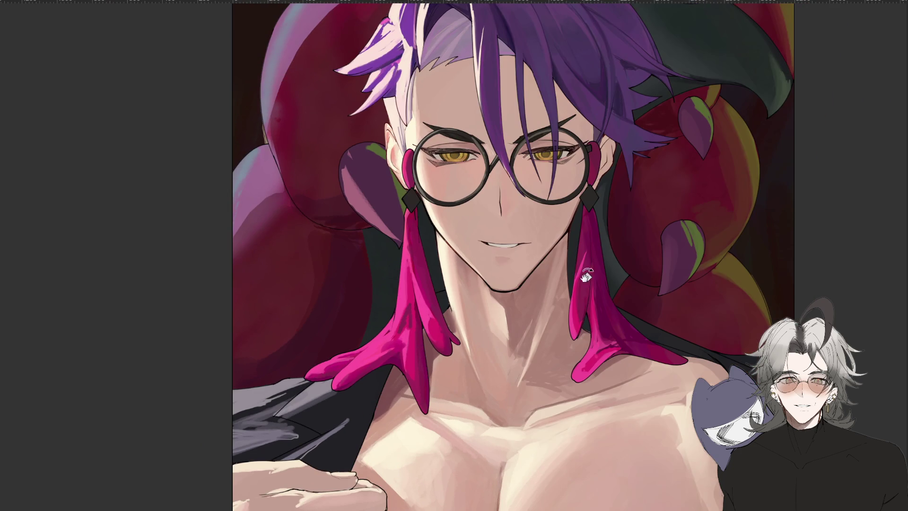
pyautogui.hotkey('ctrl', '-')
pyautogui.hotkey('ctrl', '-')
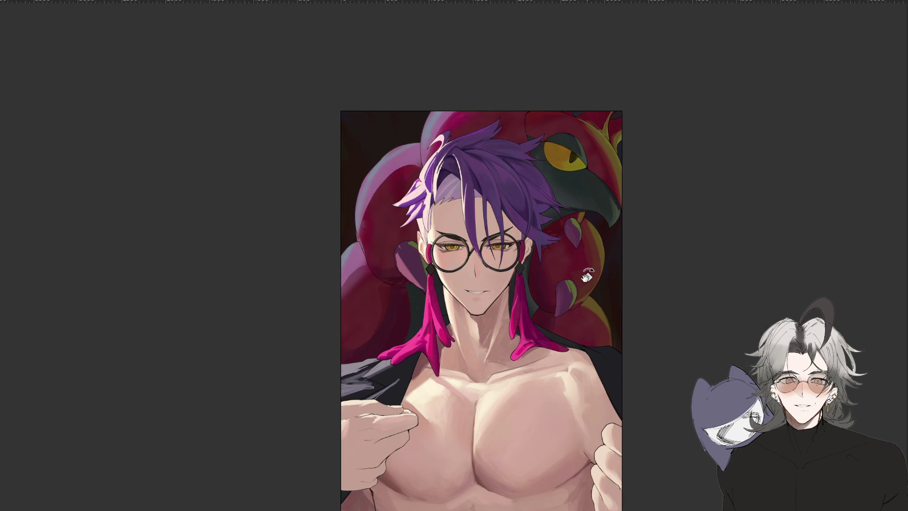
pyautogui.hotkey('ctrl', '-')
pyautogui.hotkey('ctrl', '+')
pyautogui.hotkey('ctrl', '+')
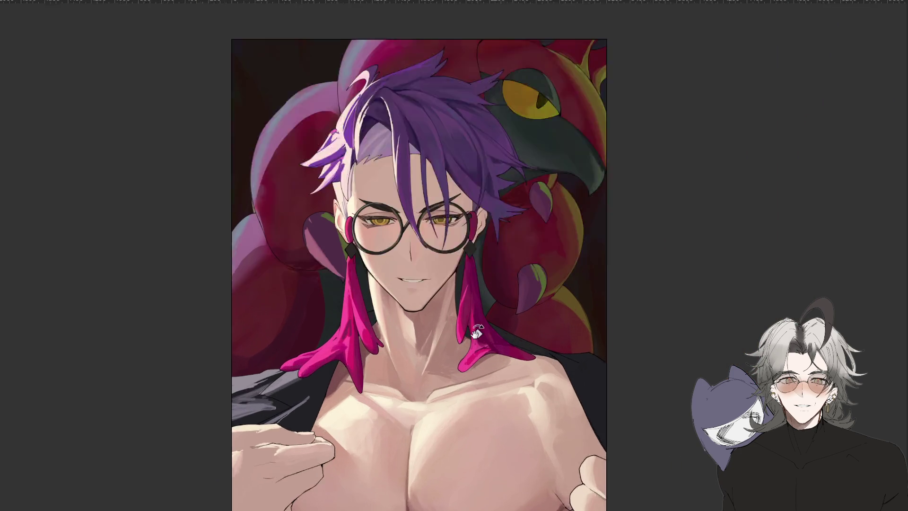
pyautogui.hotkey('ctrl', '+')
pyautogui.scroll(-1, 474, 331)
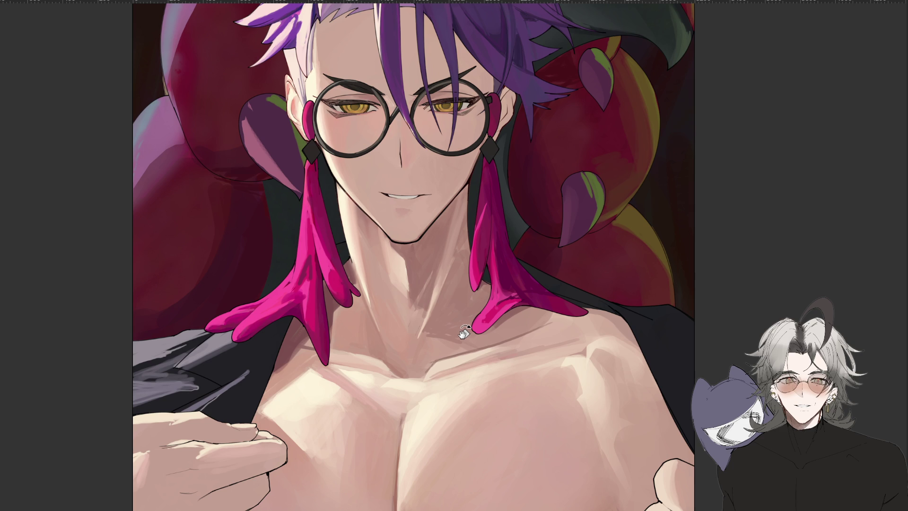
pyautogui.hotkey('ctrl', '-')
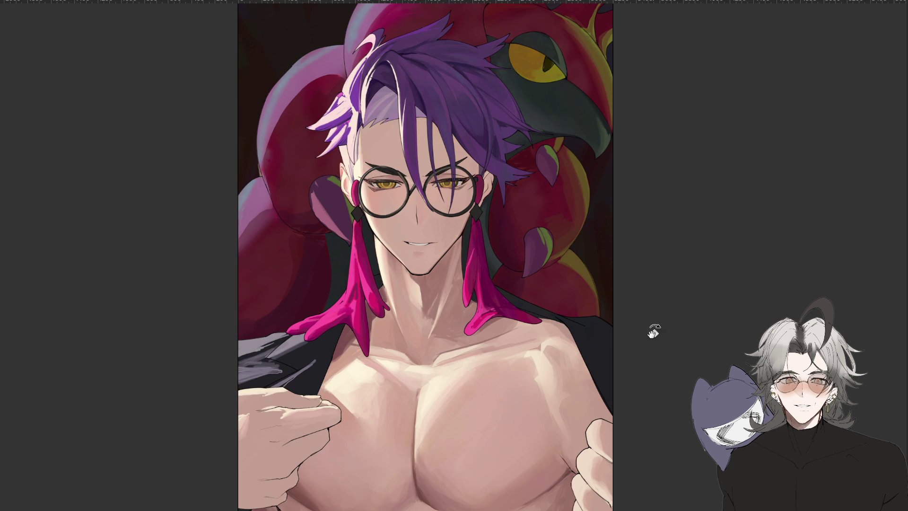
pyautogui.hotkey('ctrl', '+')
pyautogui.moveTo(410, 280); pyautogui.dragTo(460, 472)
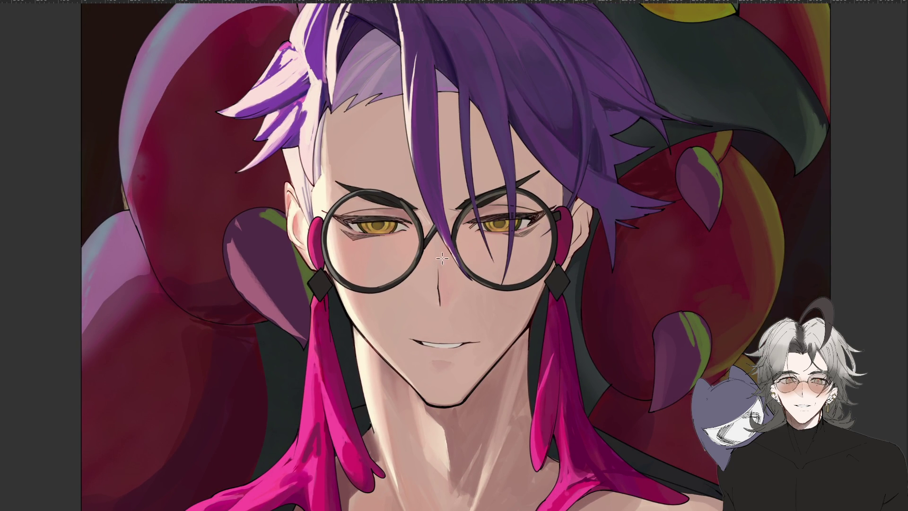
# Redraw the nose line in a darker tone
pyautogui.moveTo(444, 283); pyautogui.dragTo(441, 296)
pyautogui.scroll(-3, 444, 293)
pyautogui.scroll(2, 448, 286)
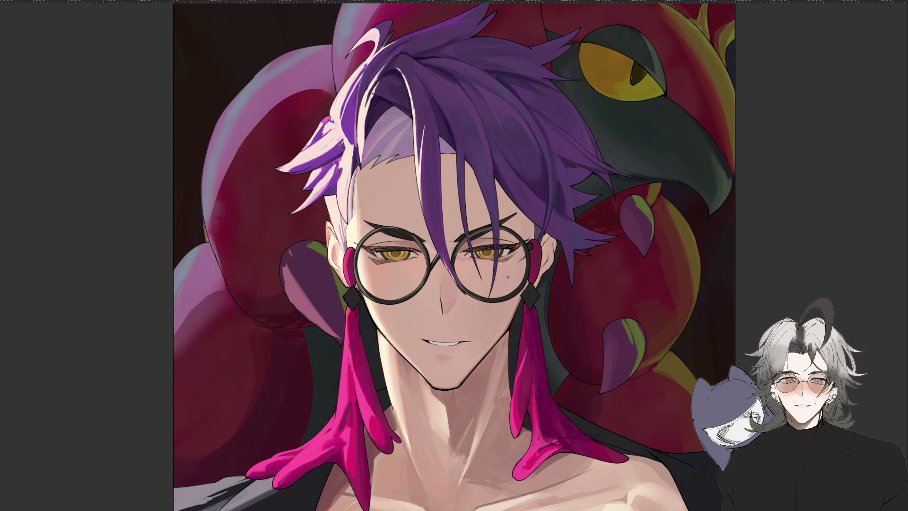
# Sample the glasses rim's dark colour and paint a stroke on the forehead beside the hair
pyautogui.moveTo(444, 323)
pyautogui.mouseDown()
pyautogui.moveTo(449, 333)
pyautogui.moveTo(373, 291)
pyautogui.mouseUp()
pyautogui.scroll(2, 373, 291)
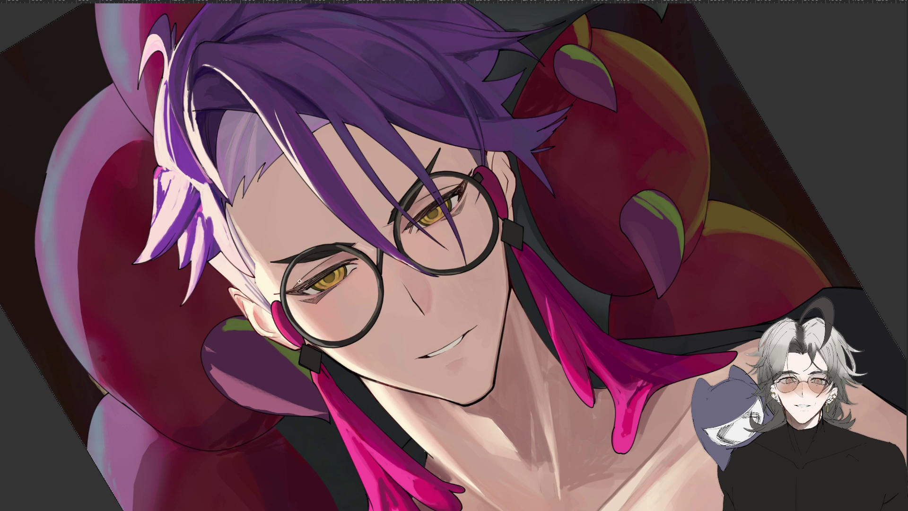
pyautogui.click(342, 258)
pyautogui.moveTo(565, 318); pyautogui.dragTo(514, 186)
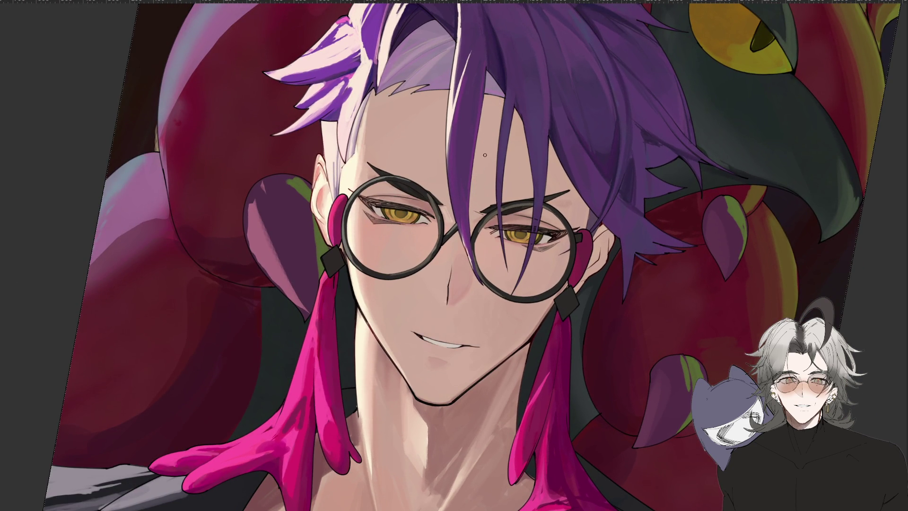
pyautogui.moveTo(486, 145)
pyautogui.mouseDown()
pyautogui.moveTo(482, 118)
pyautogui.moveTo(502, 81)
pyautogui.mouseUp()
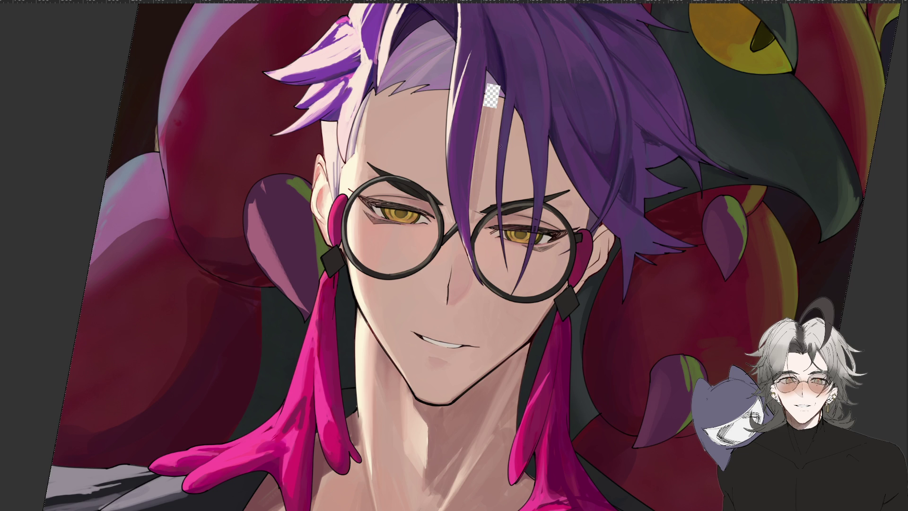
pyautogui.hotkey('ctrl', '0')
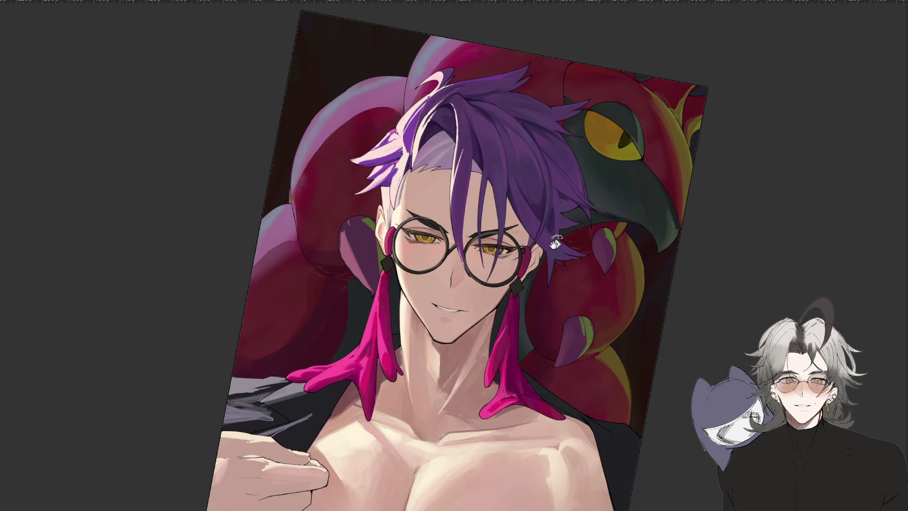
pyautogui.press('Escape')
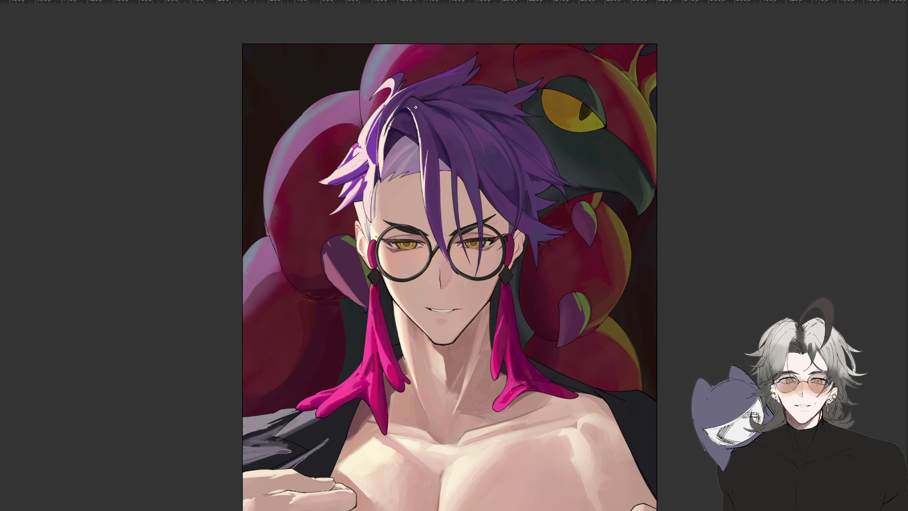
pyautogui.scroll(-5, 446, 337)
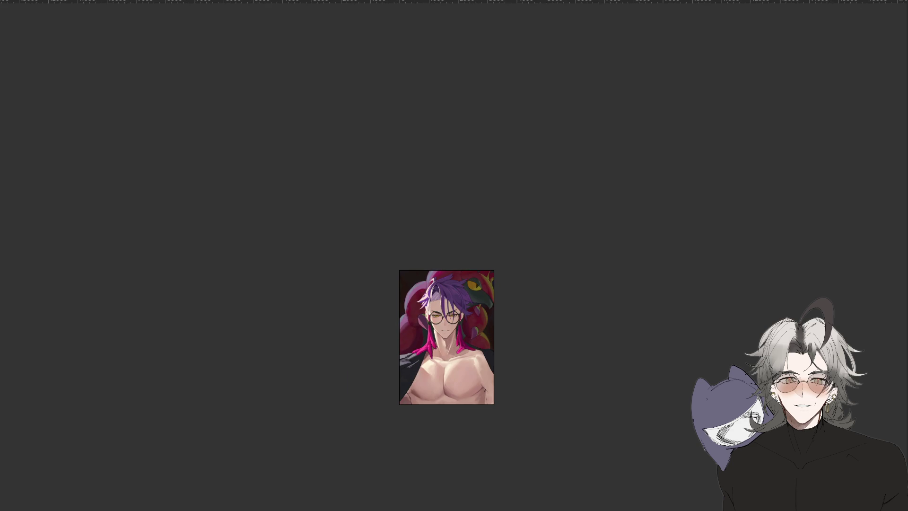
pyautogui.scroll(5, 453, 352)
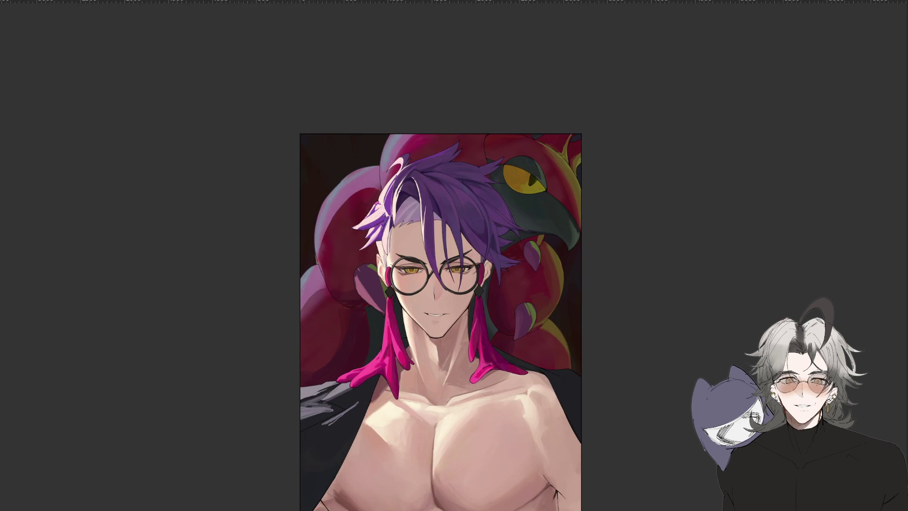
pyautogui.moveTo(677, 290); pyautogui.dragTo(670, 268)
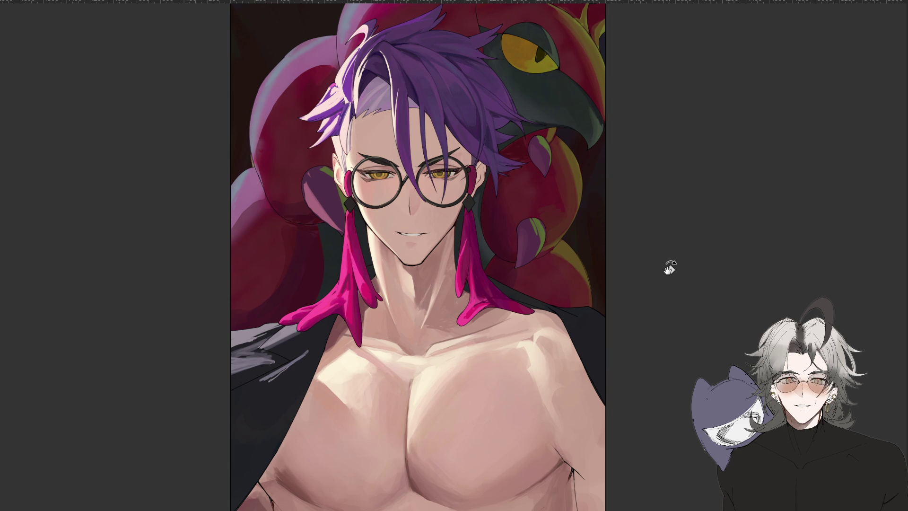
pyautogui.hotkey('ctrl', '-')
pyautogui.hotkey('ctrl', '-')
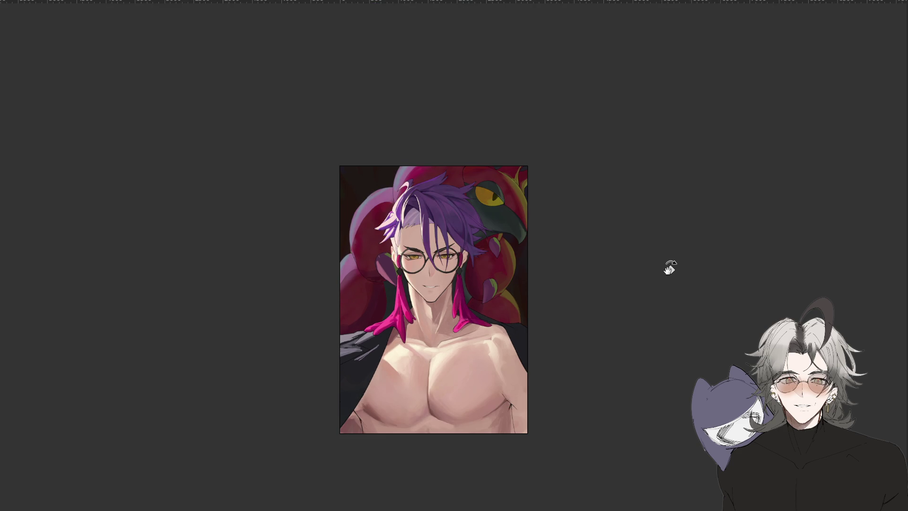
pyautogui.hotkey('ctrl', '+')
pyautogui.hotkey('ctrl', '+')
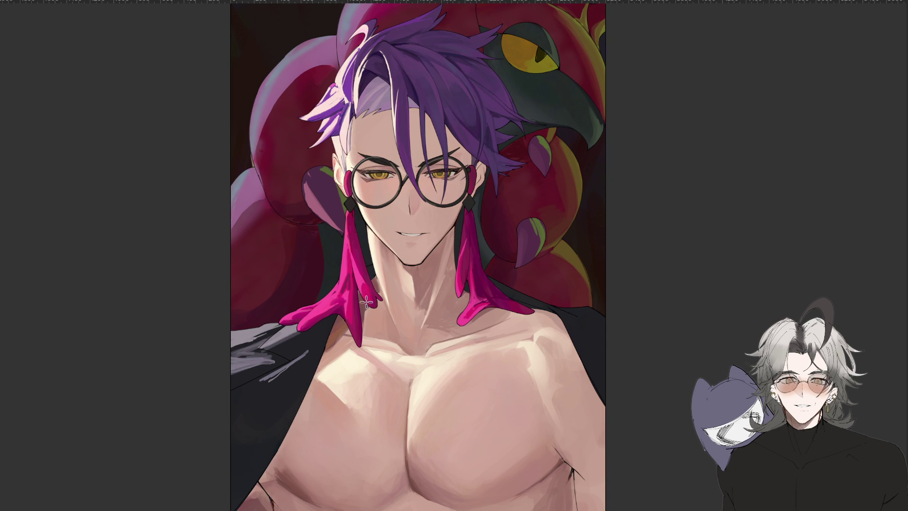
pyautogui.press('i')
pyautogui.press('b')
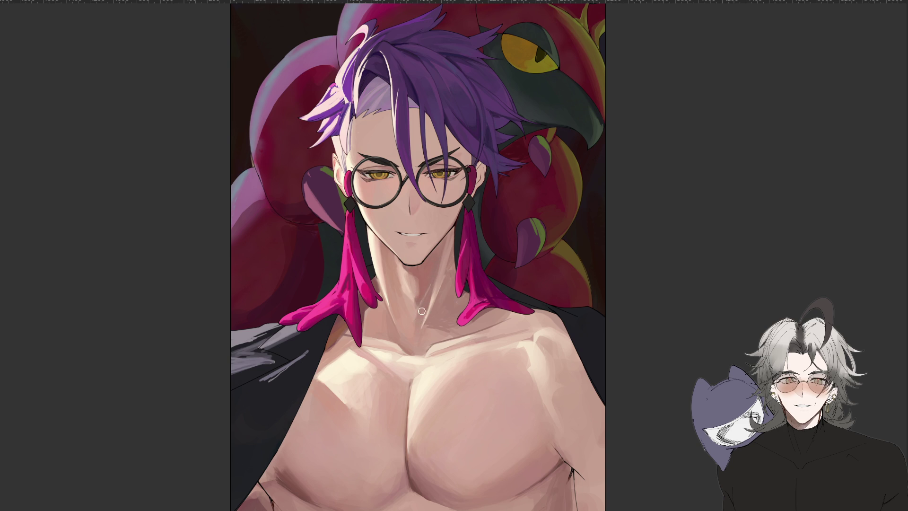
pyautogui.press('-')
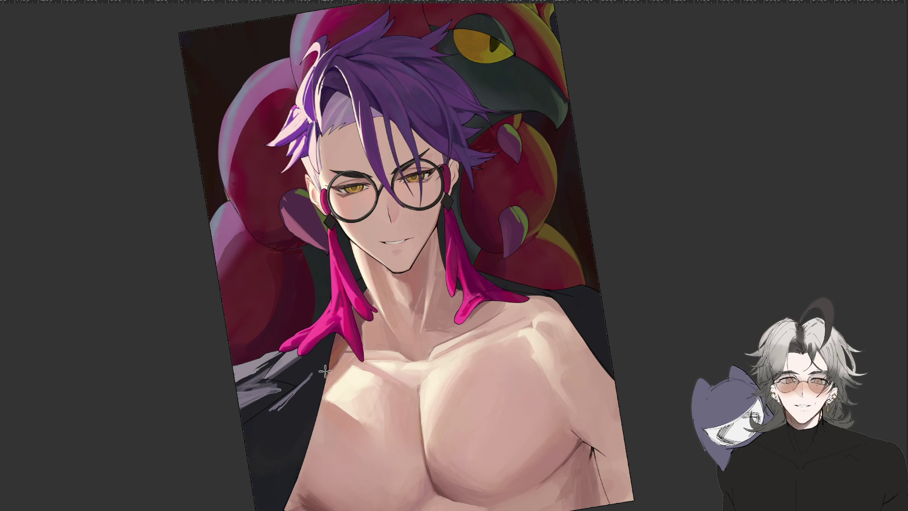
pyautogui.scroll(-2, 415, 273)
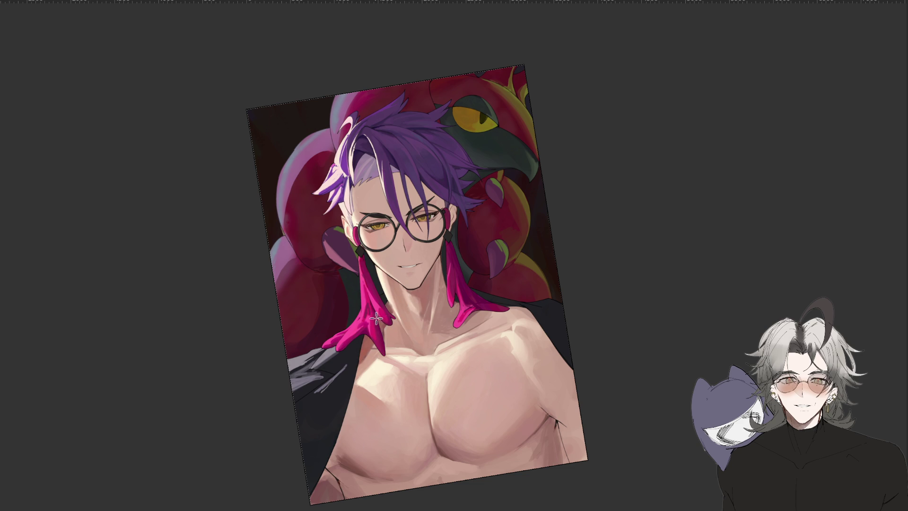
pyautogui.moveTo(439, 301)
pyautogui.mouseDown()
pyautogui.moveTo(467, 348)
pyautogui.moveTo(456, 361)
pyautogui.moveTo(629, 205)
pyautogui.mouseUp()
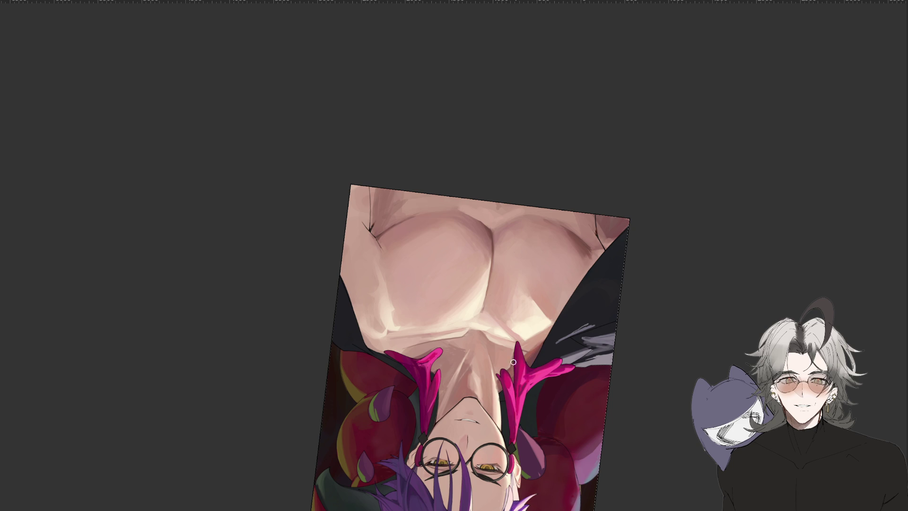
pyautogui.moveTo(306, 457); pyautogui.dragTo(490, 267)
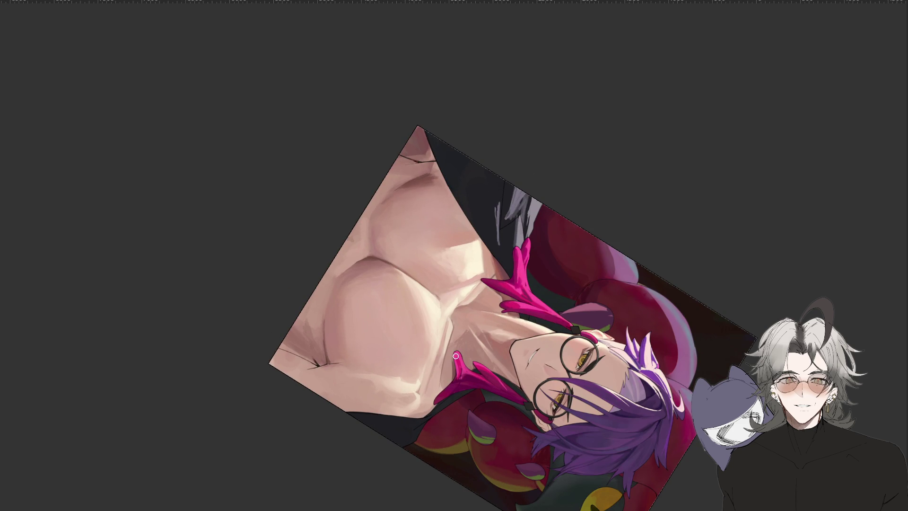
pyautogui.moveTo(308, 504); pyautogui.dragTo(451, 231)
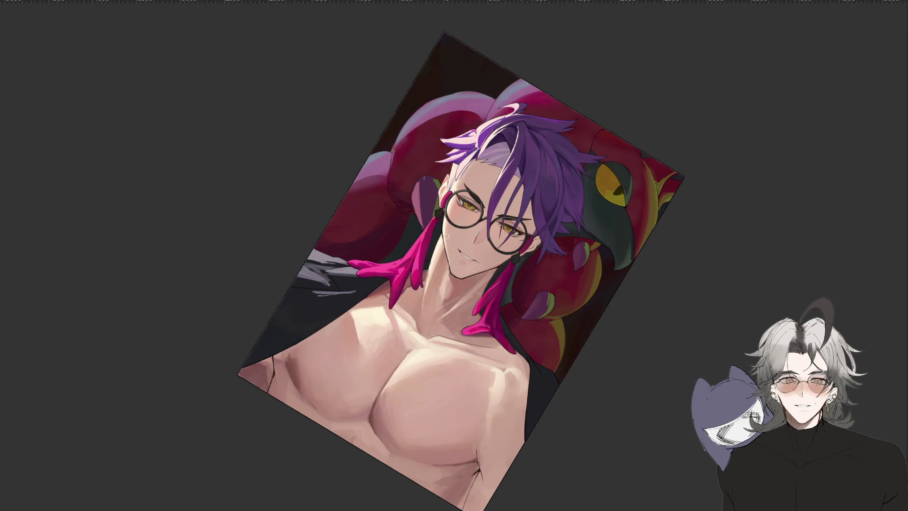